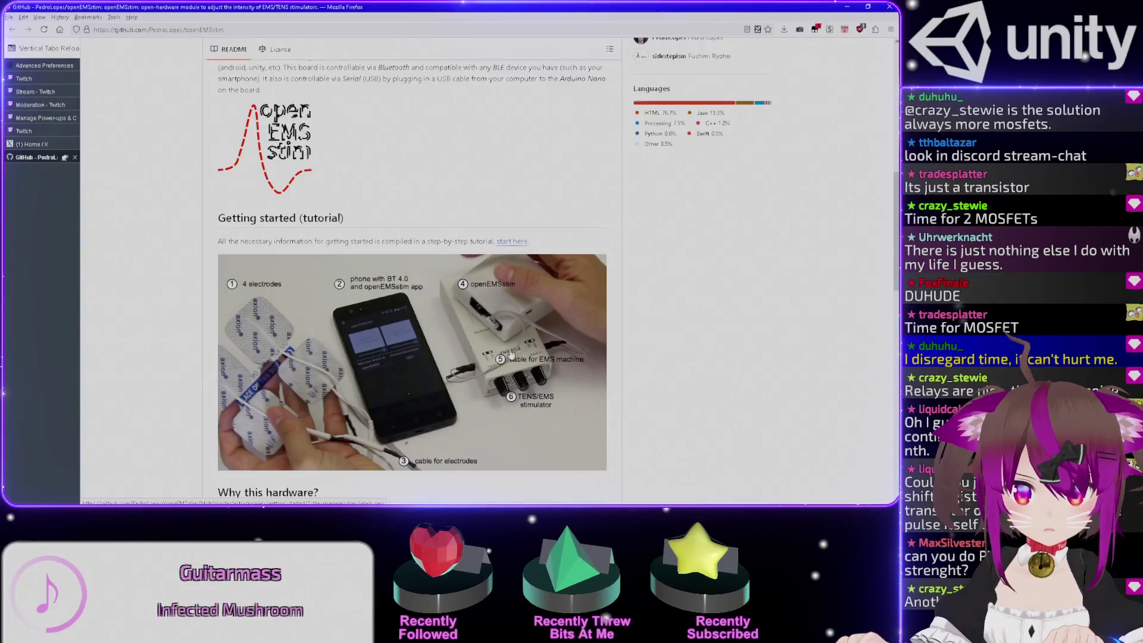
Open the tutorial photo 1-the-openemsstim-labels.png as a raw PNG in a new Firefox tab
left_click(504, 322)
right_click(667, 320)
left_click(703, 328)
key("ctrl+Tab")
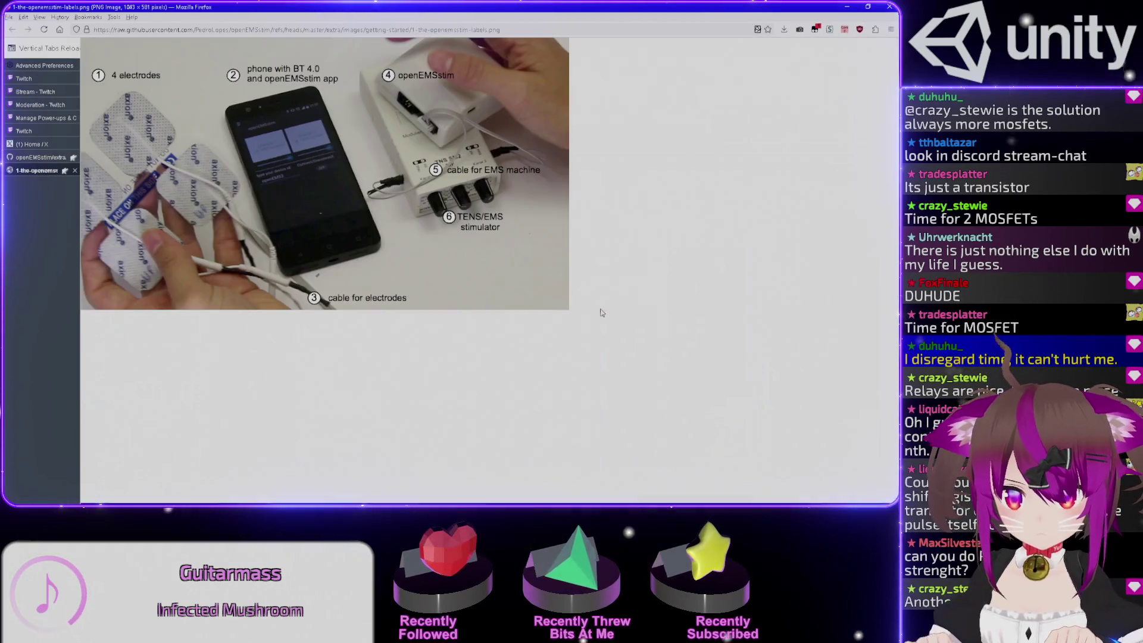
Zoom the openEMSstim labels PNG to 130%, then switch back to the Unity editor
scroll(601, 312, "up", 3)
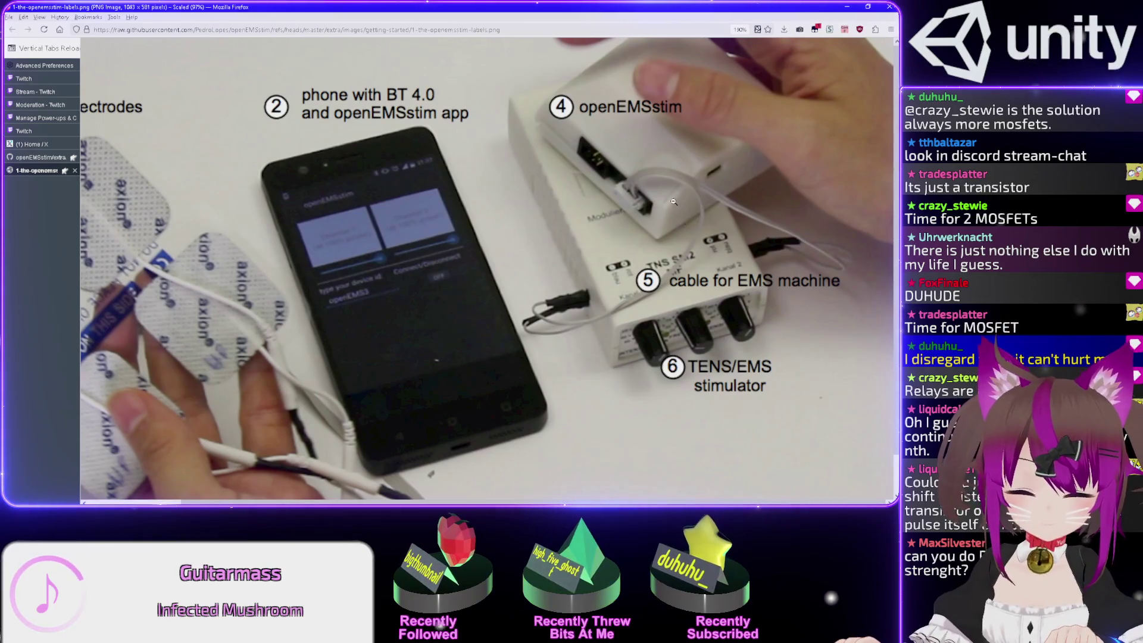
key("alt+Tab")
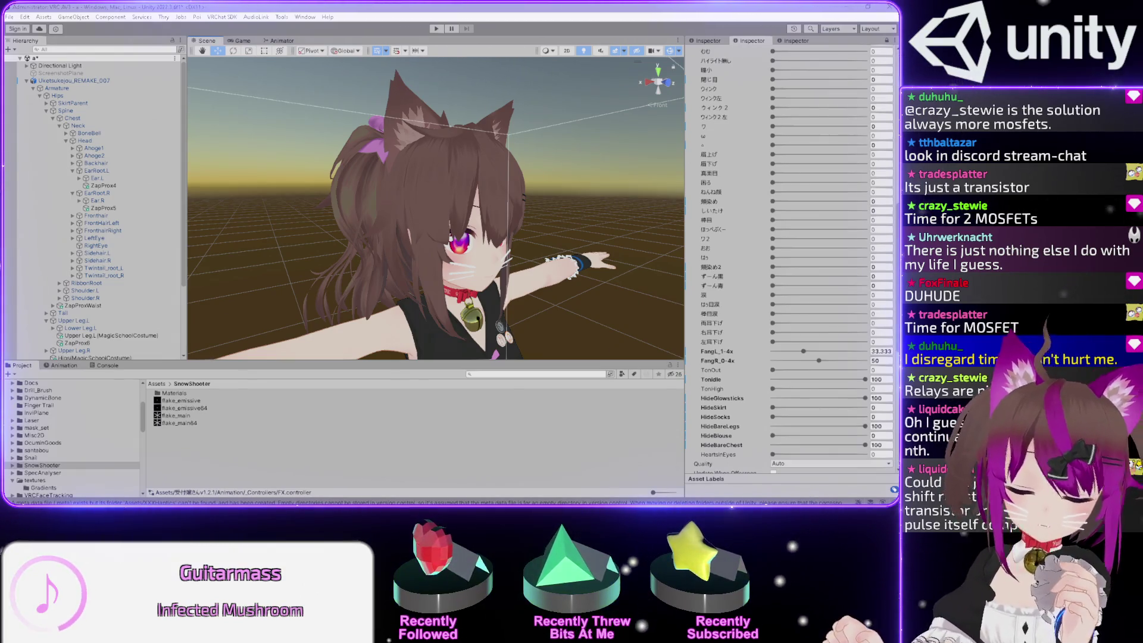
key("alt+Tab")
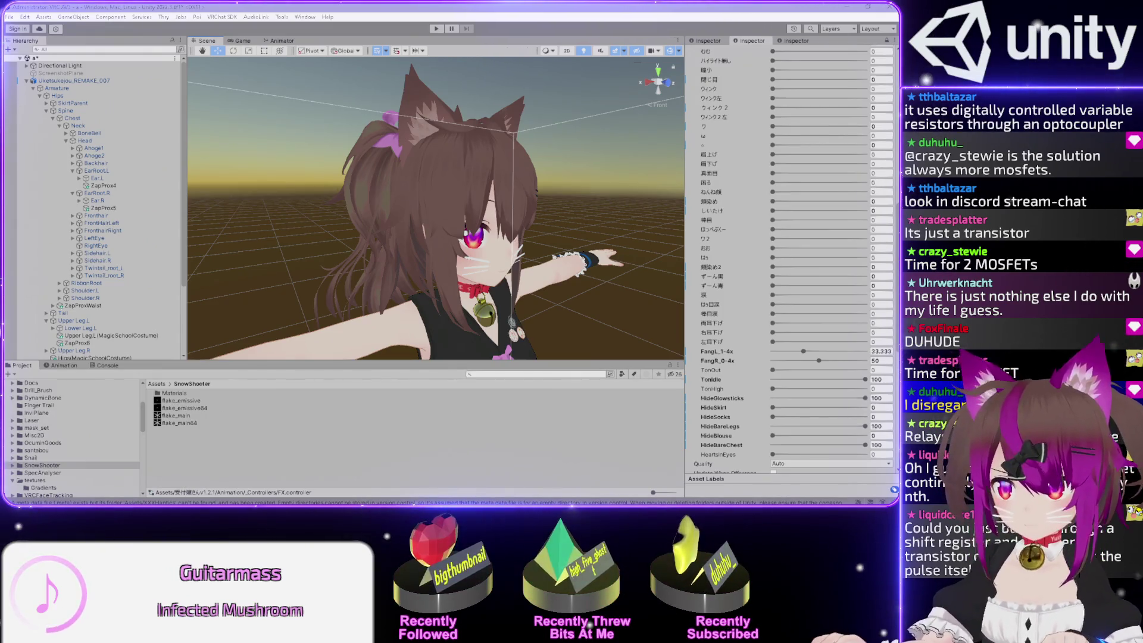
Bring the Firefox openEMSstim photo window back beside the Unity avatar scene
key("super+shift+Left")
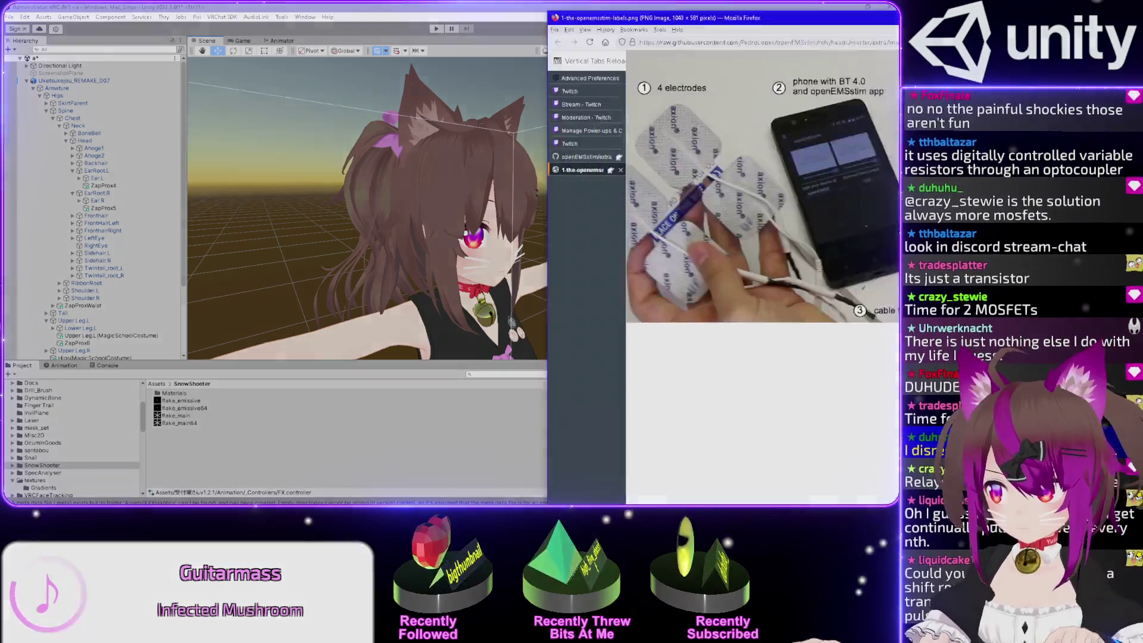
Zoom into the openEMSstim photo, scroll across its labelled parts, then minimize Firefox
key("ctrl+plus")
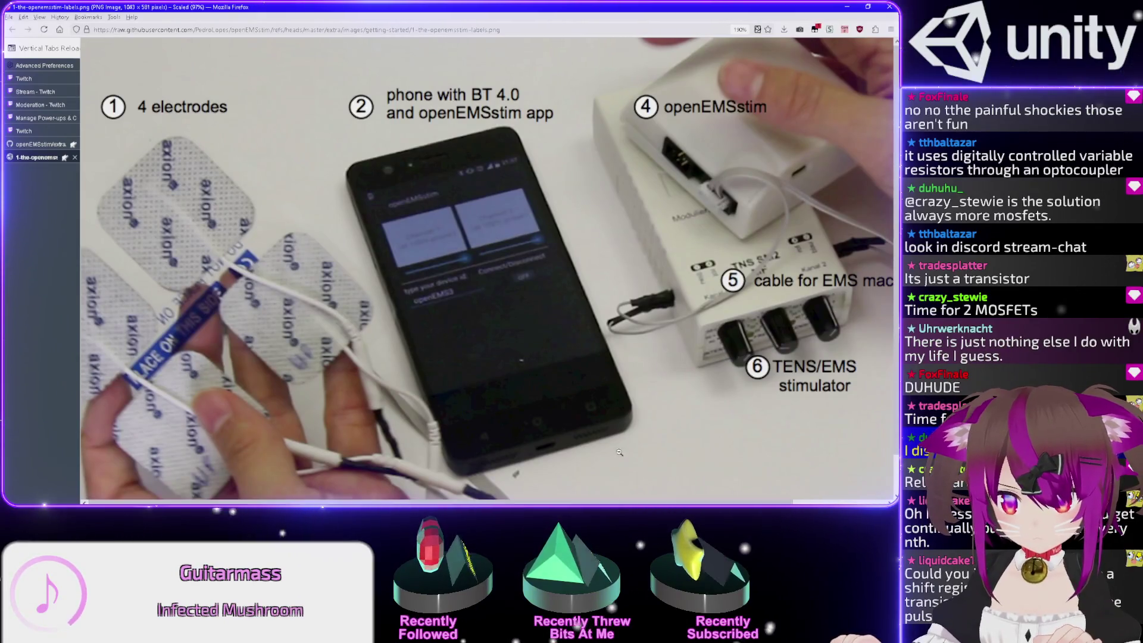
scroll(462, 459, "down", 1)
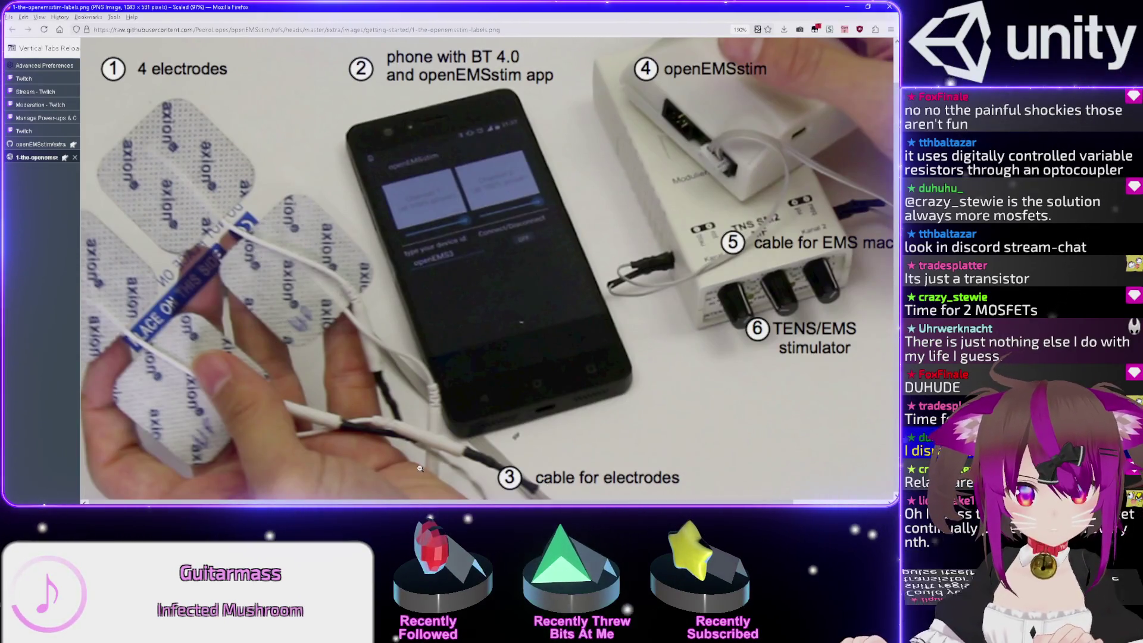
scroll(749, 96, "right", 3)
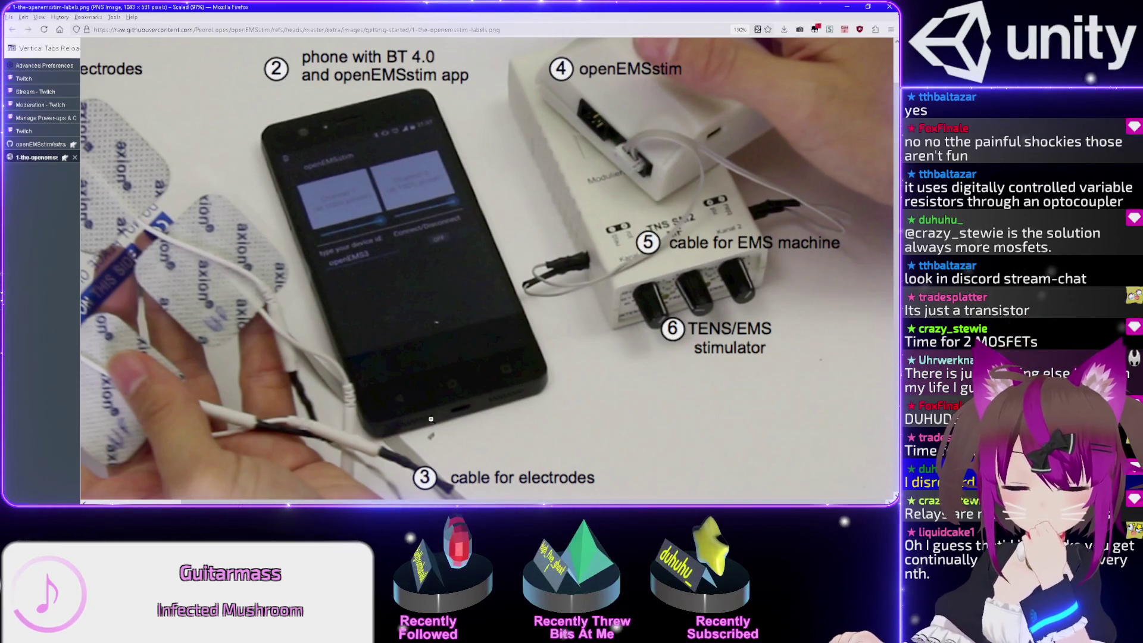
scroll(165, 203, "left", 3)
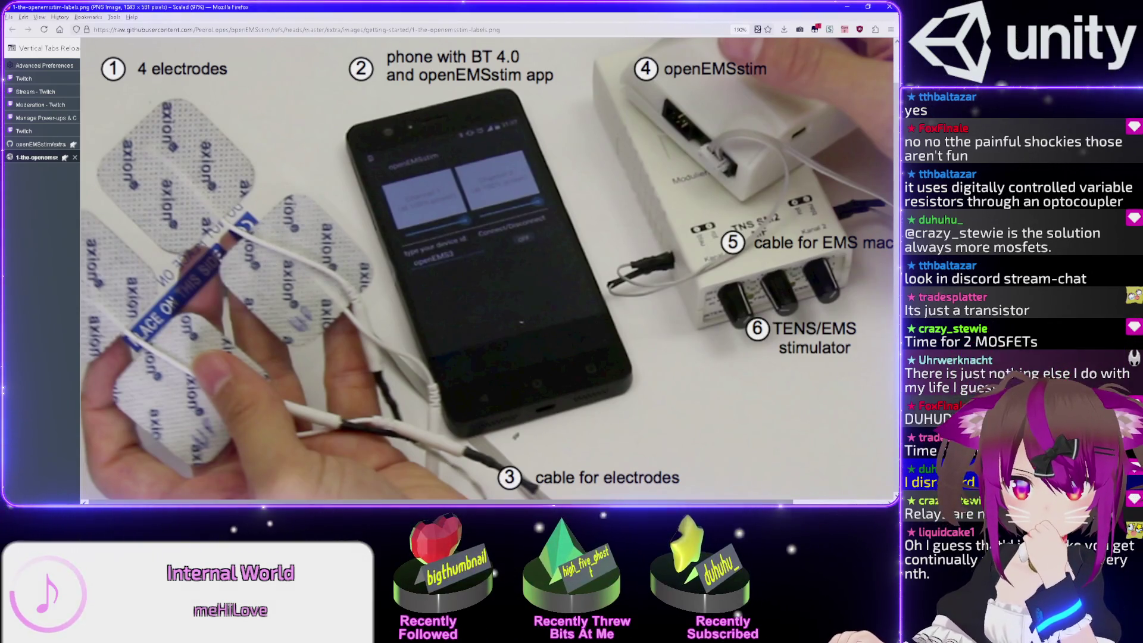
scroll(487, 268, "right", 3)
scroll(487, 268, "left", 3)
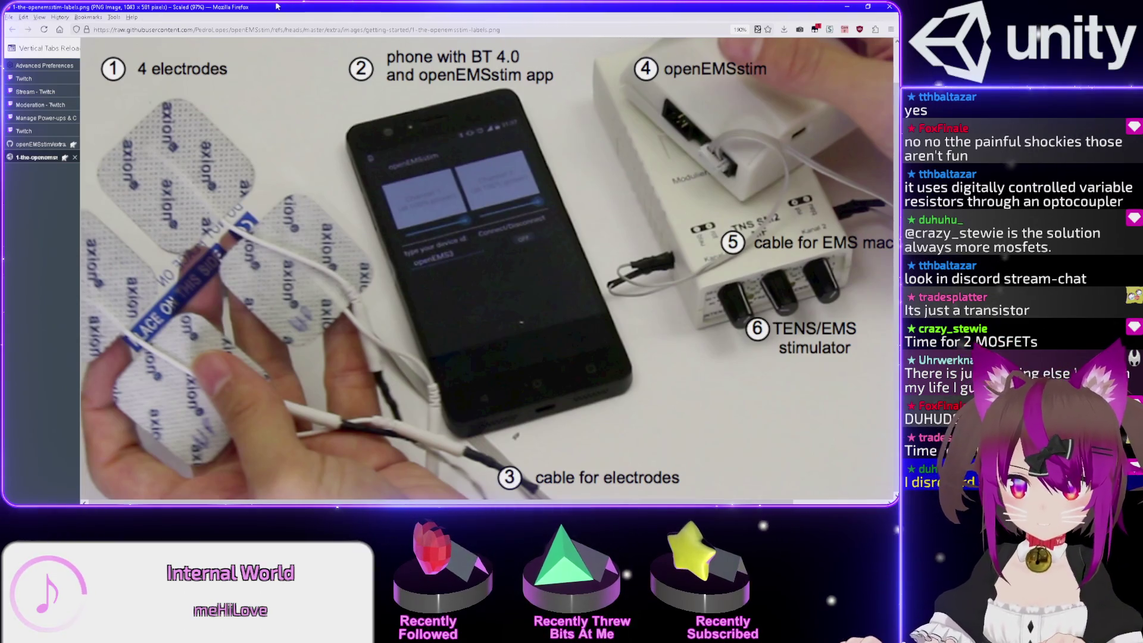
key("super+Down")
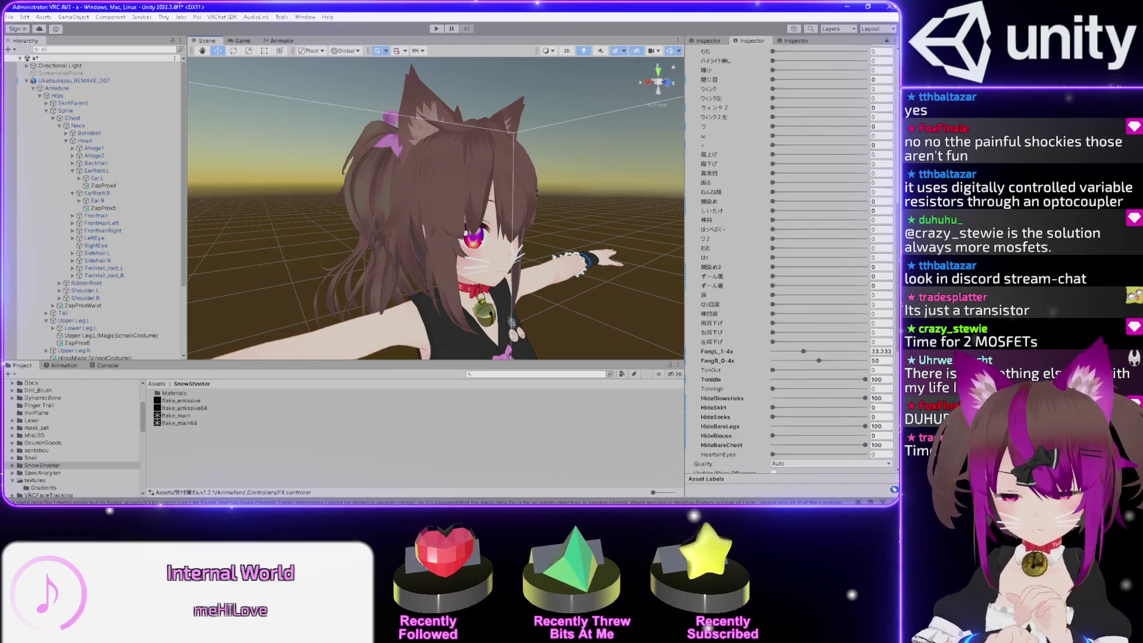
Frame a front close-up of the avatar's head, then close Unity and answer the unsaved-scene prompt
mouse_move(611, 165)
left_mouse_down()
mouse_move(547, 161)
mouse_move(473, 225)
mouse_move(525, 199)
left_mouse_up()
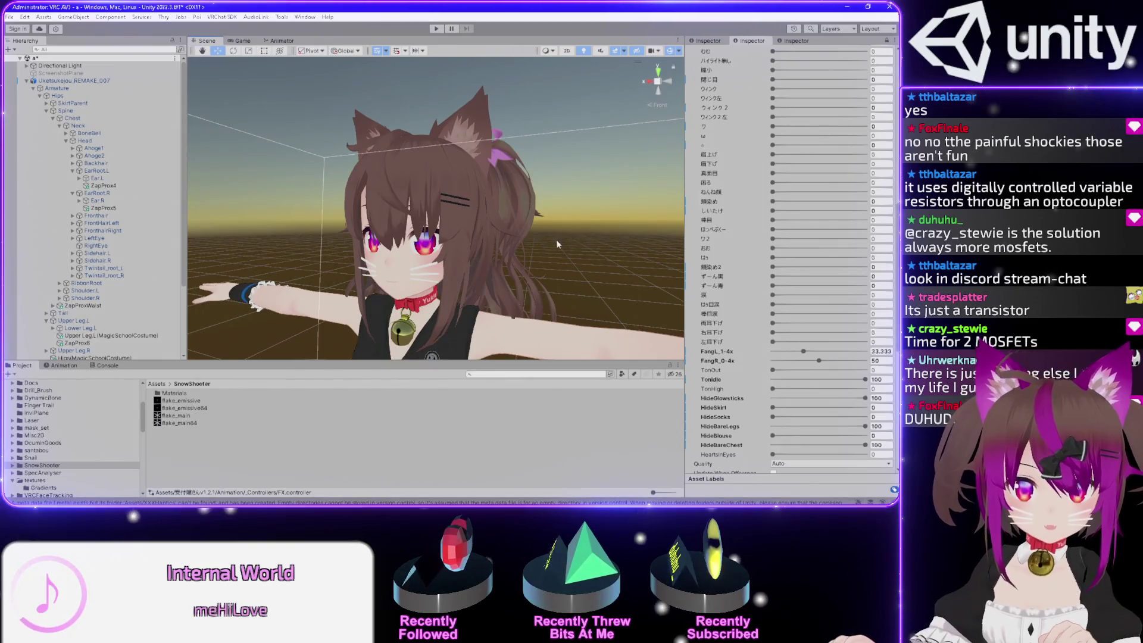
scroll(541, 243, "up", 2)
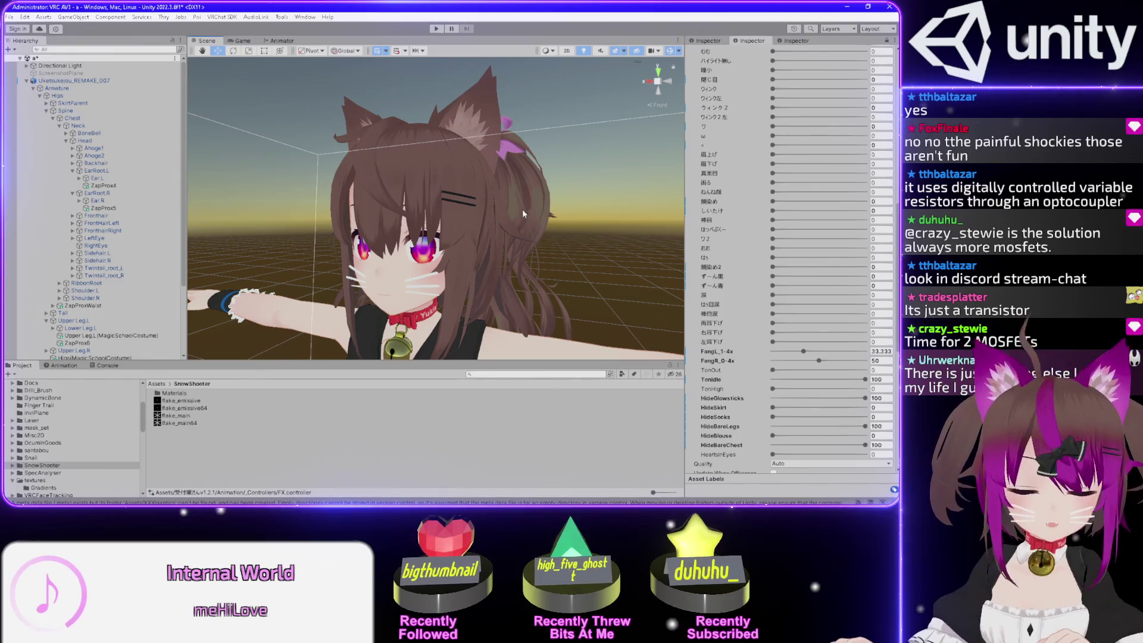
mouse_move(528, 198)
left_mouse_down()
mouse_move(527, 226)
mouse_move(530, 204)
mouse_move(499, 216)
mouse_move(501, 253)
mouse_move(539, 222)
left_mouse_up()
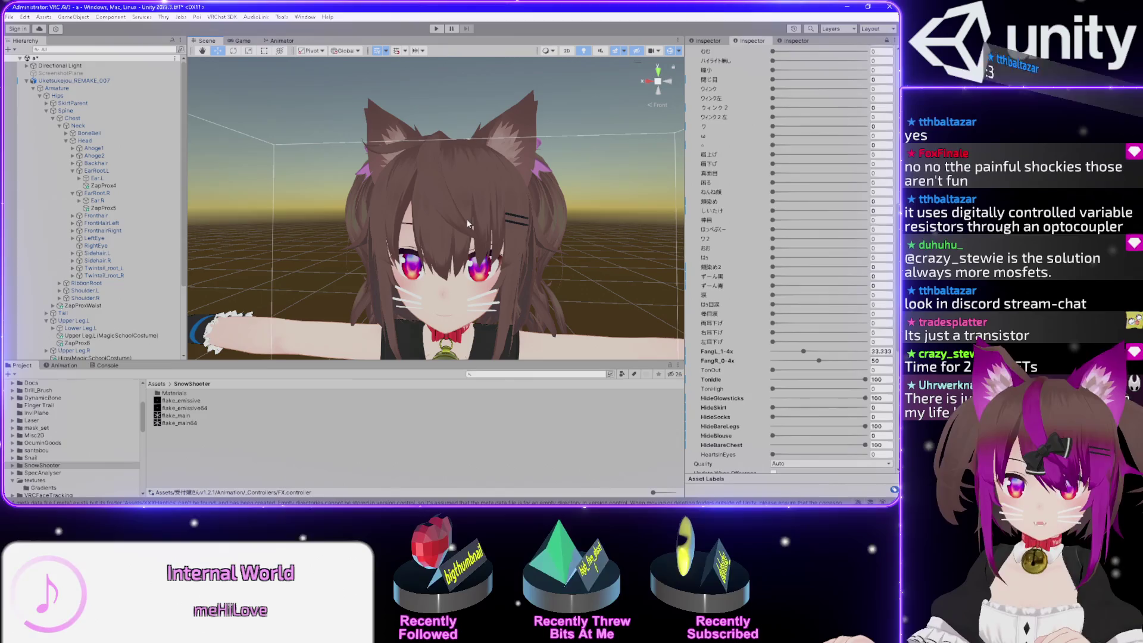
left_click_drag(453, 257, 518, 229)
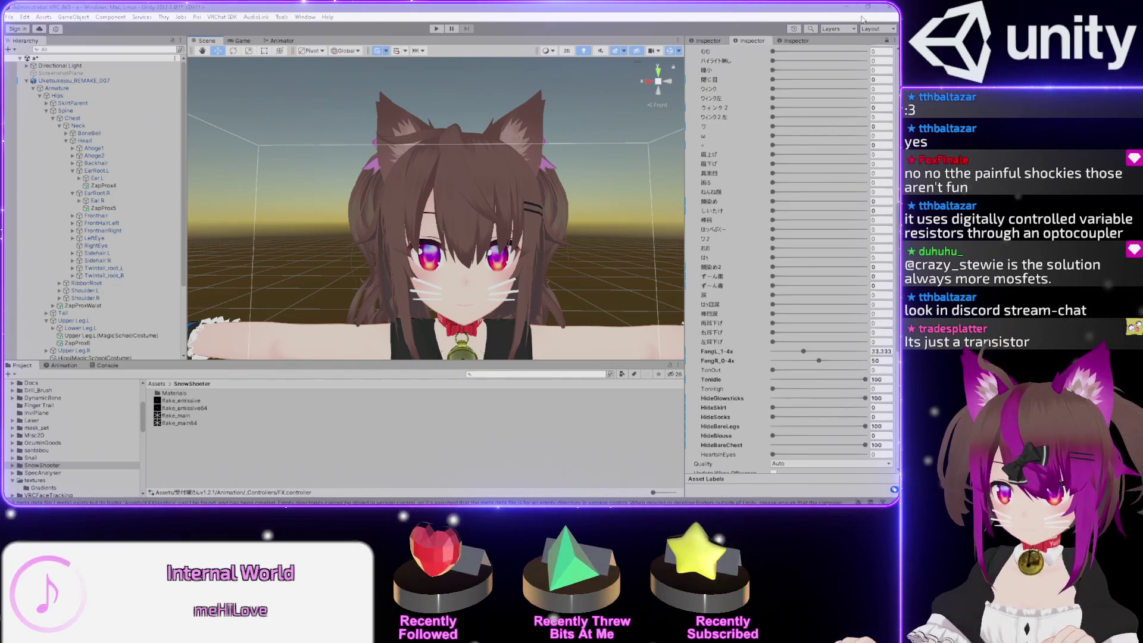
left_click(891, 7)
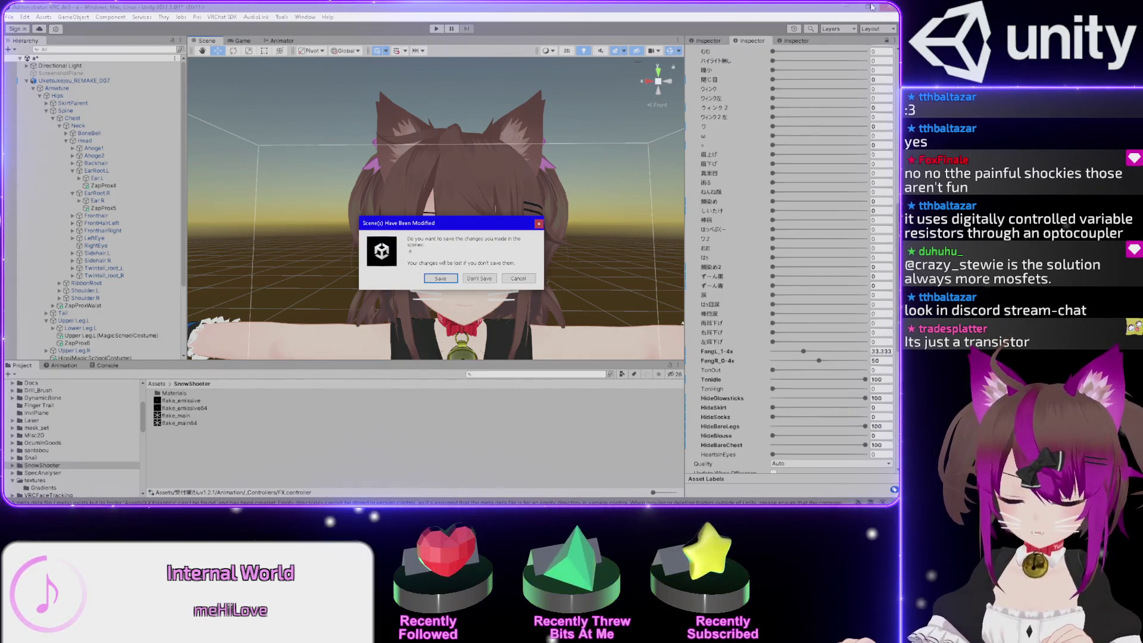
key("Return")
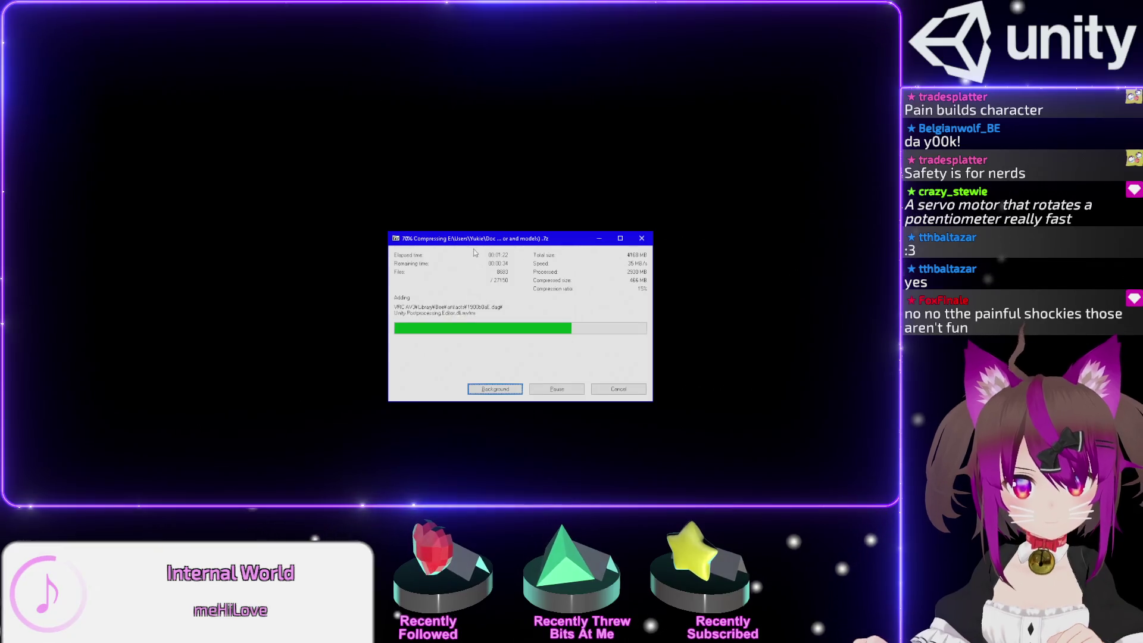
Open the project's Library folder and read its size in Properties, about 1.73 GB
mouse_move(475, 242)
left_mouse_down()
mouse_move(827, 287)
mouse_move(1072, 285)
left_mouse_up()
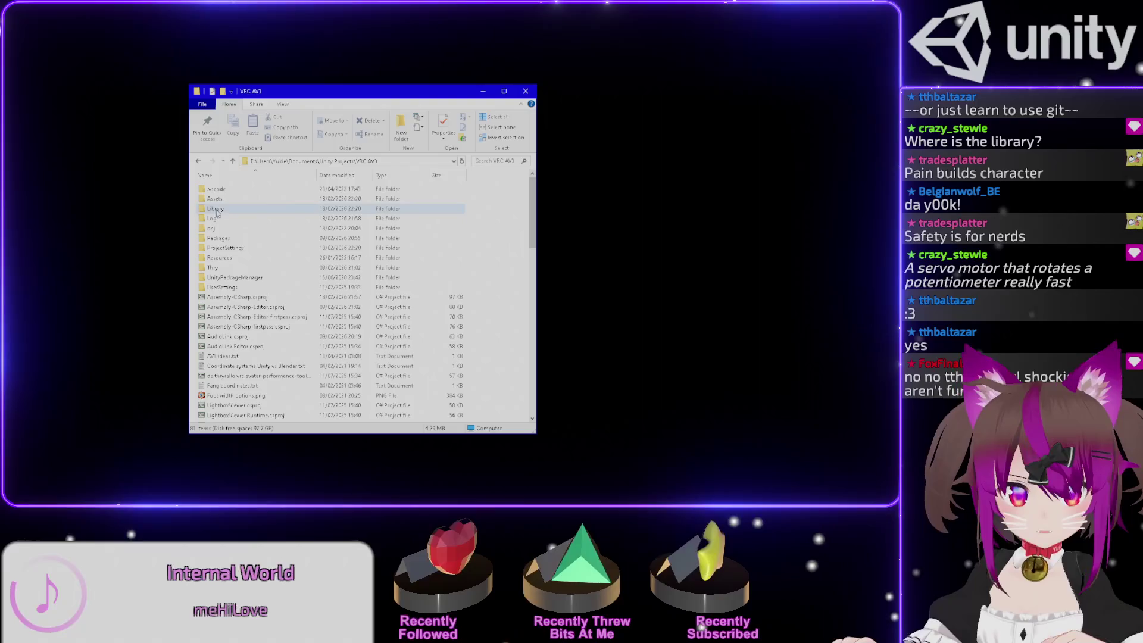
double_click(212, 210)
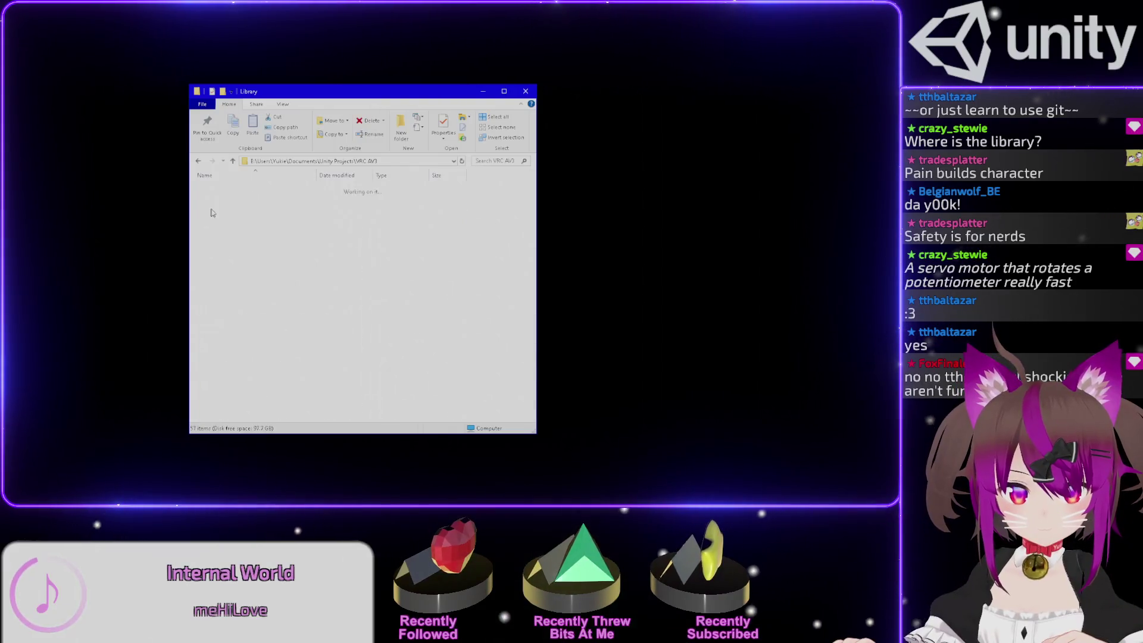
right_click(501, 196)
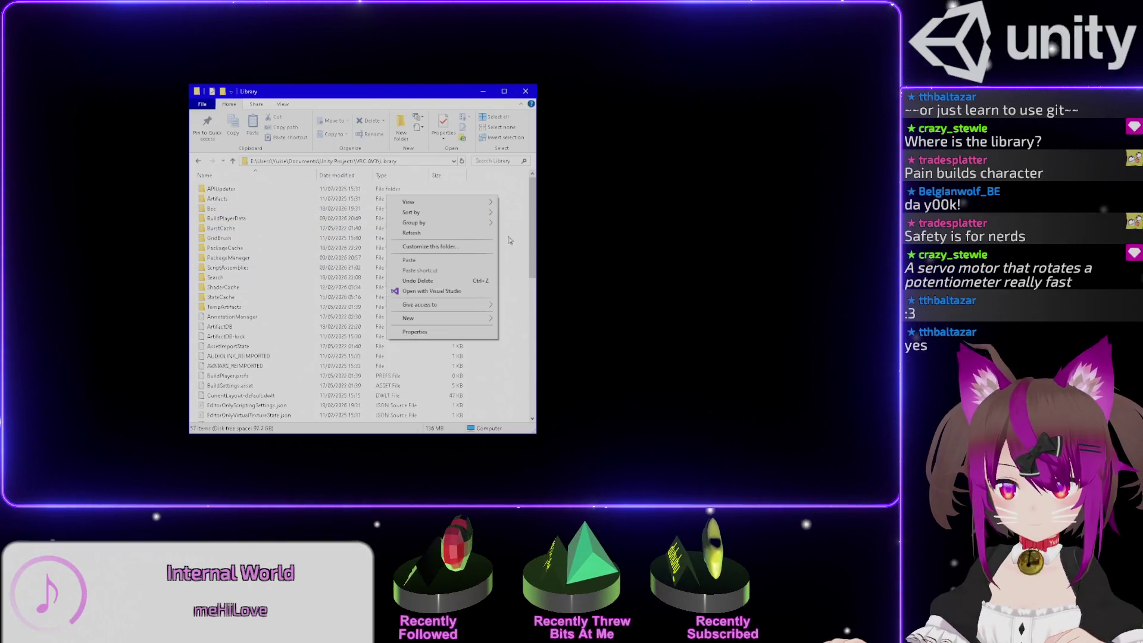
left_click(429, 334)
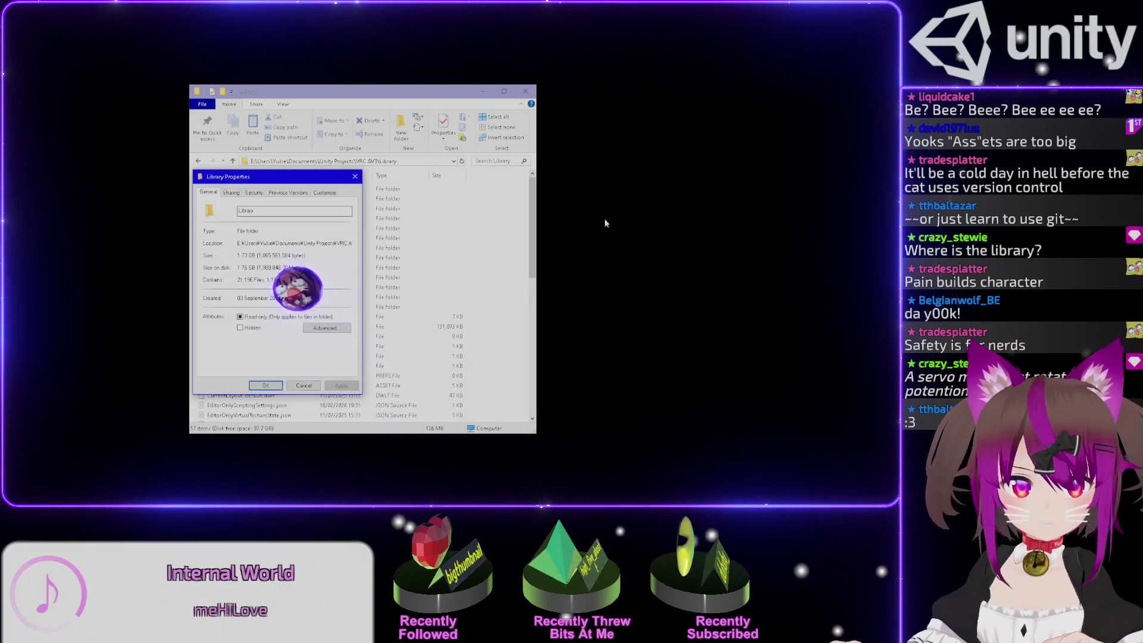
key("Return")
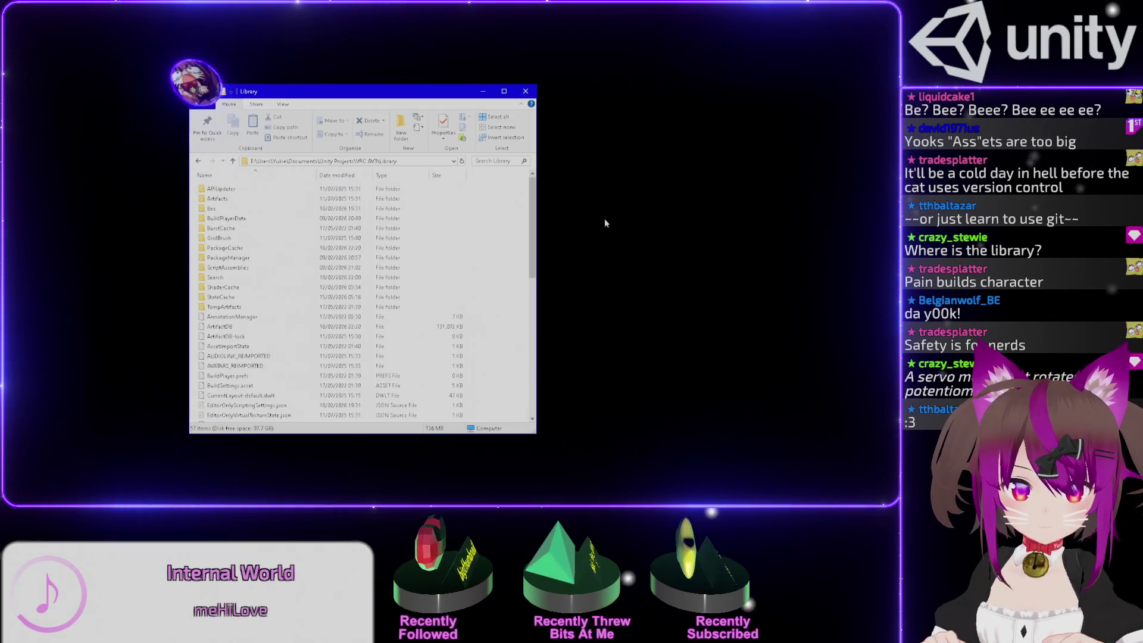
left_click_drag(411, 97, 452, 90)
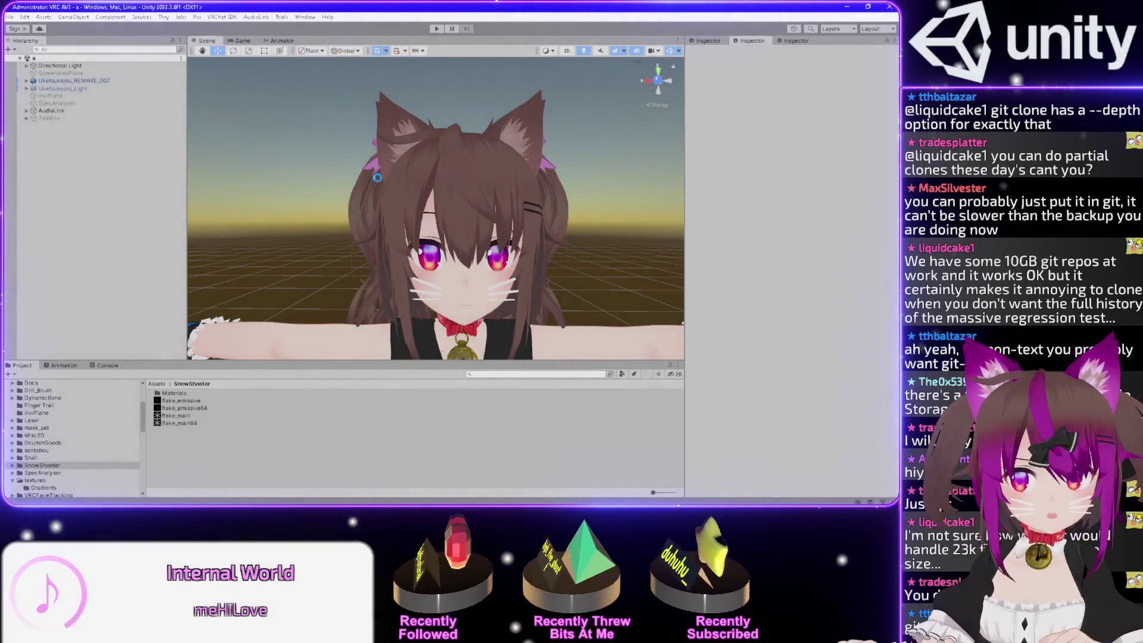
Select the avatar root and expand Armature > Hips in the Hierarchy, reframing the Scene view
left_click(60, 80)
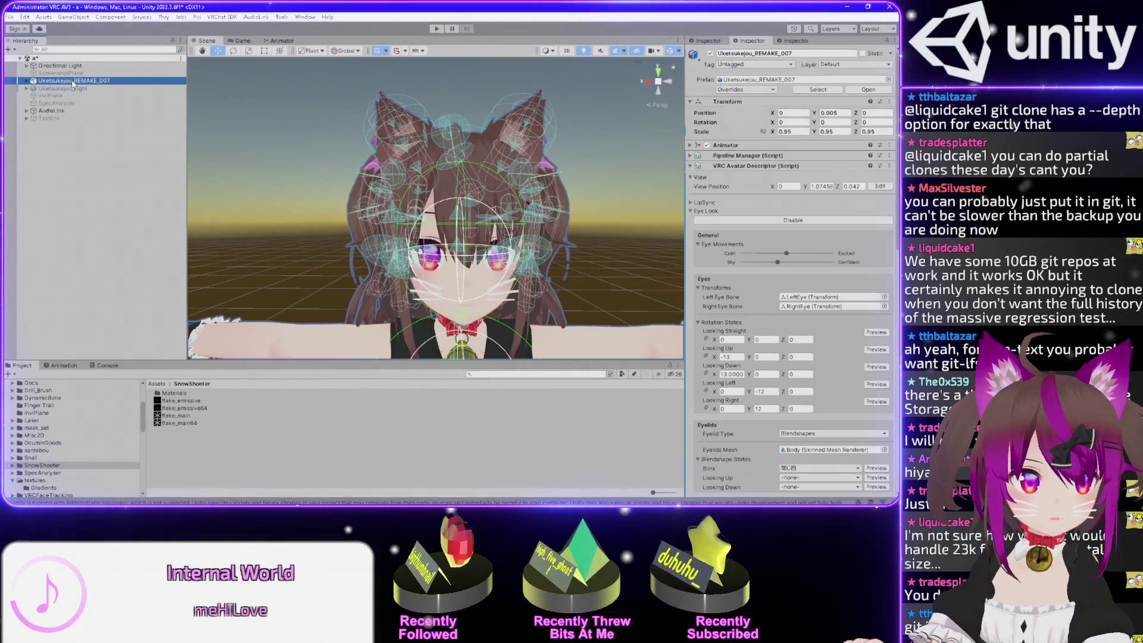
key("Right")
left_click(40, 88)
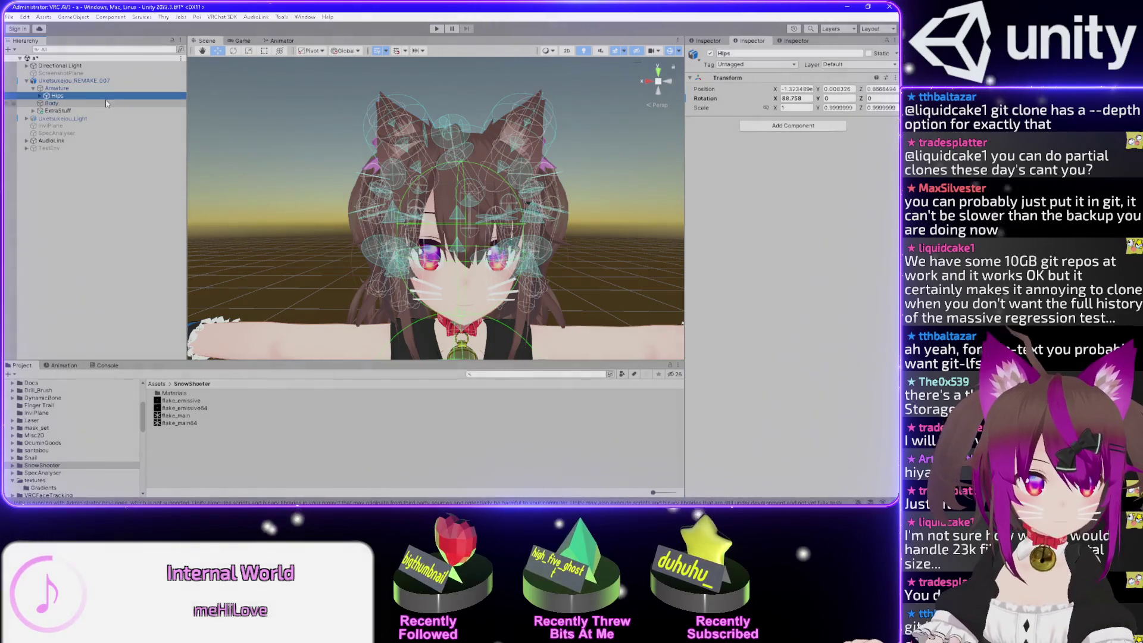
left_click(46, 95)
left_click(73, 103)
left_click_drag(522, 177, 477, 164)
Show the avatar's NE_happy squint clip in the Animation window and list its gesture clips
left_click(60, 80)
left_click(63, 365)
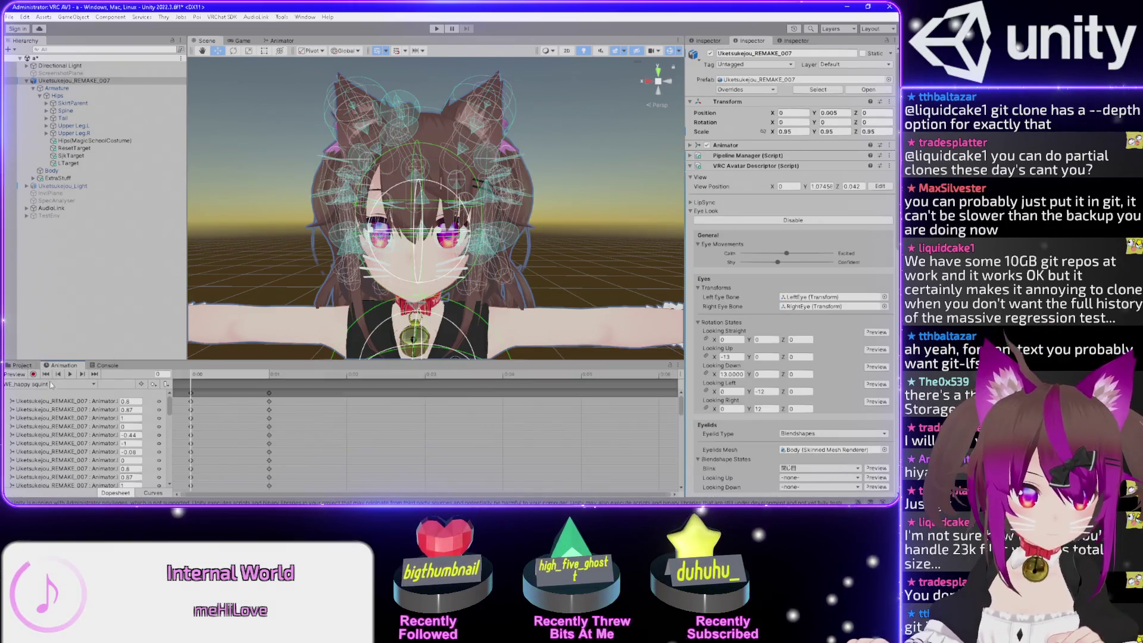
left_click(65, 384)
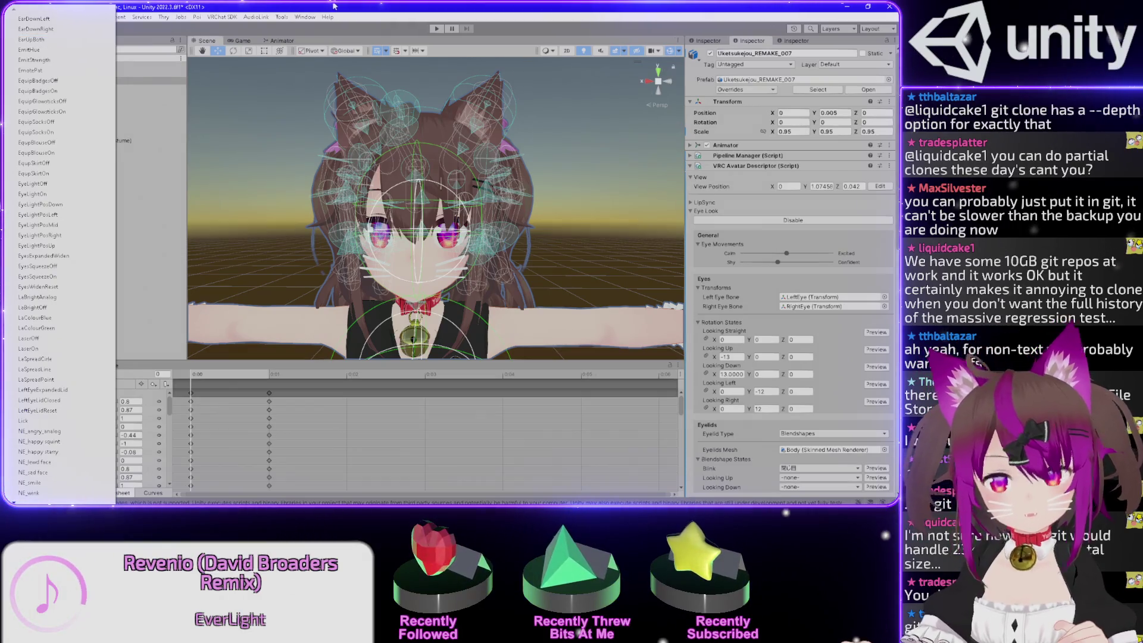
Load the EarDownLeft clip in the Animation window
left_click(253, 46)
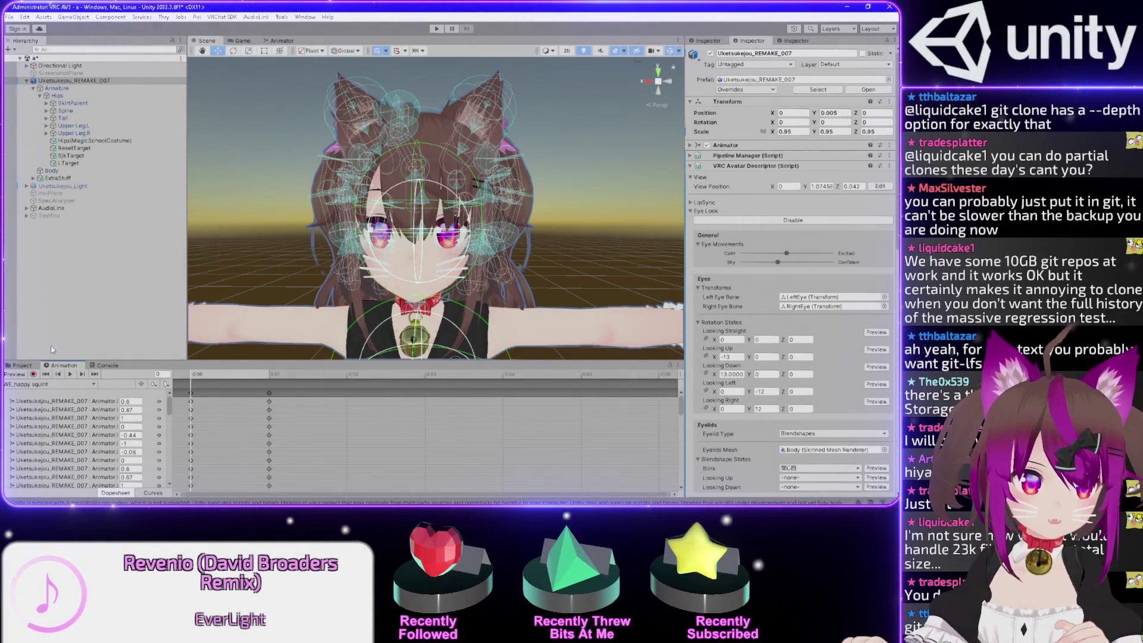
left_click(65, 384)
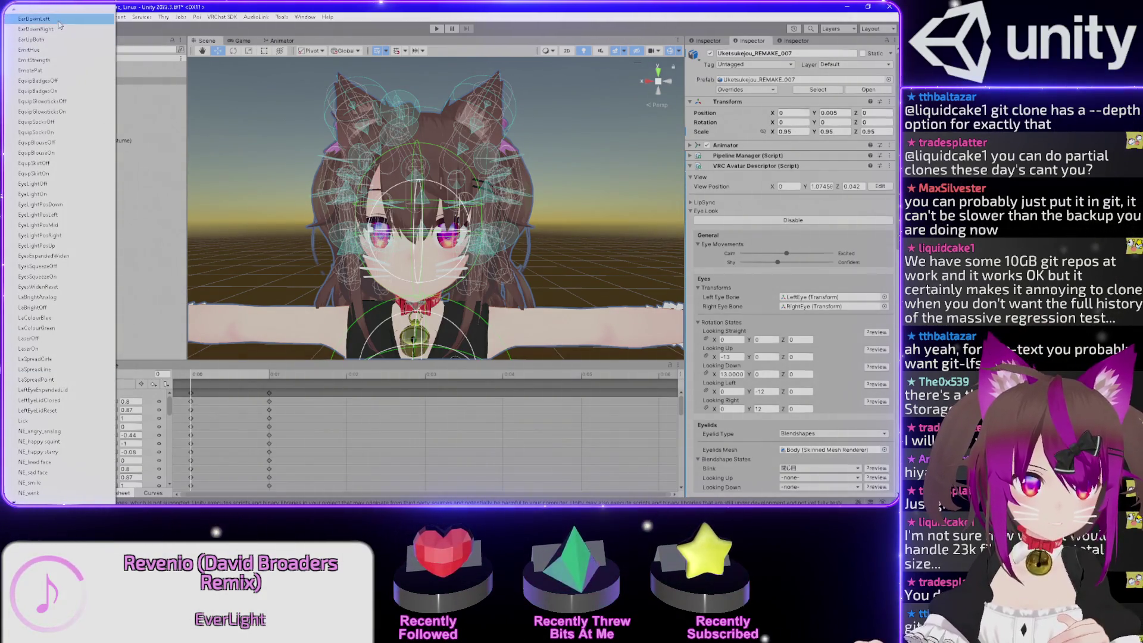
left_click(52, 19)
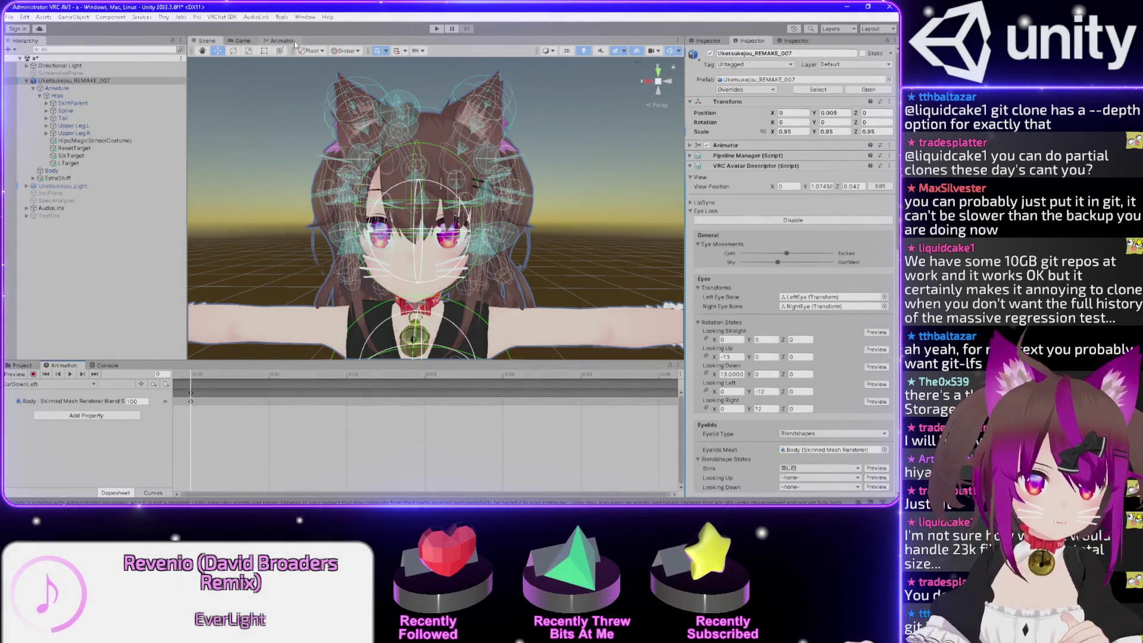
Preview the EarDownLeft pose on the avatar, then show the Animator state graph
left_click(69, 376)
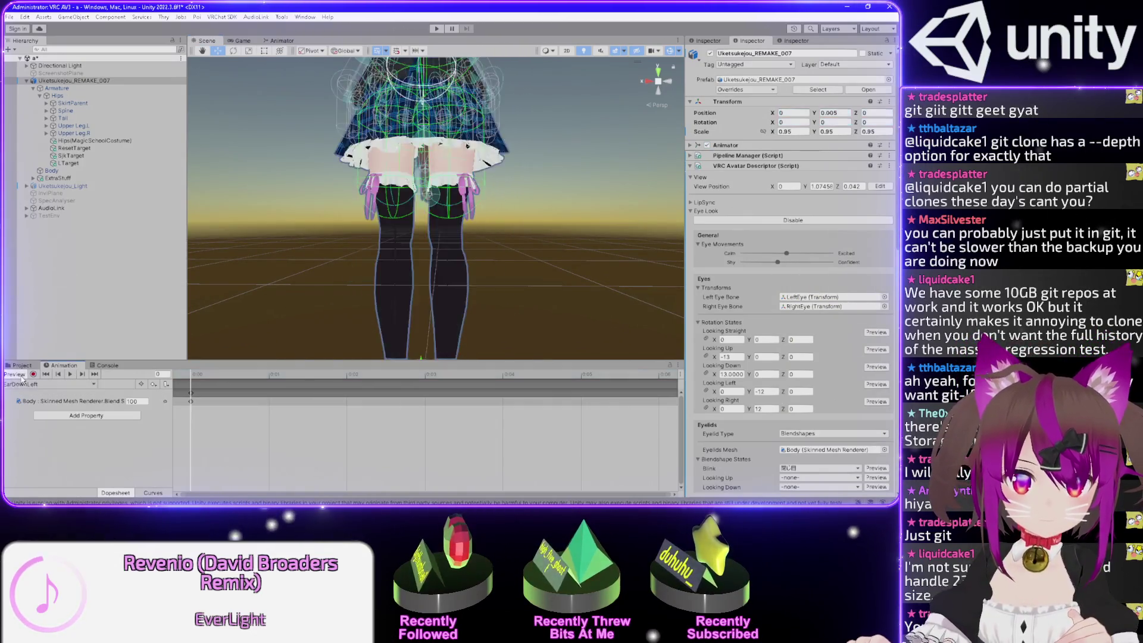
left_click(22, 376)
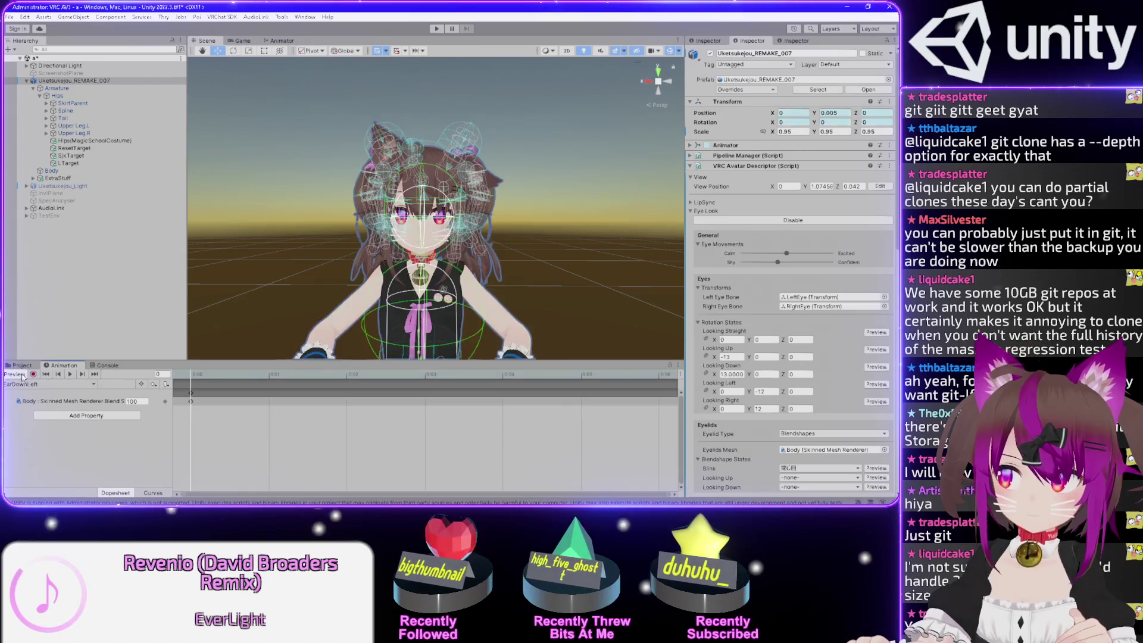
left_click(22, 375)
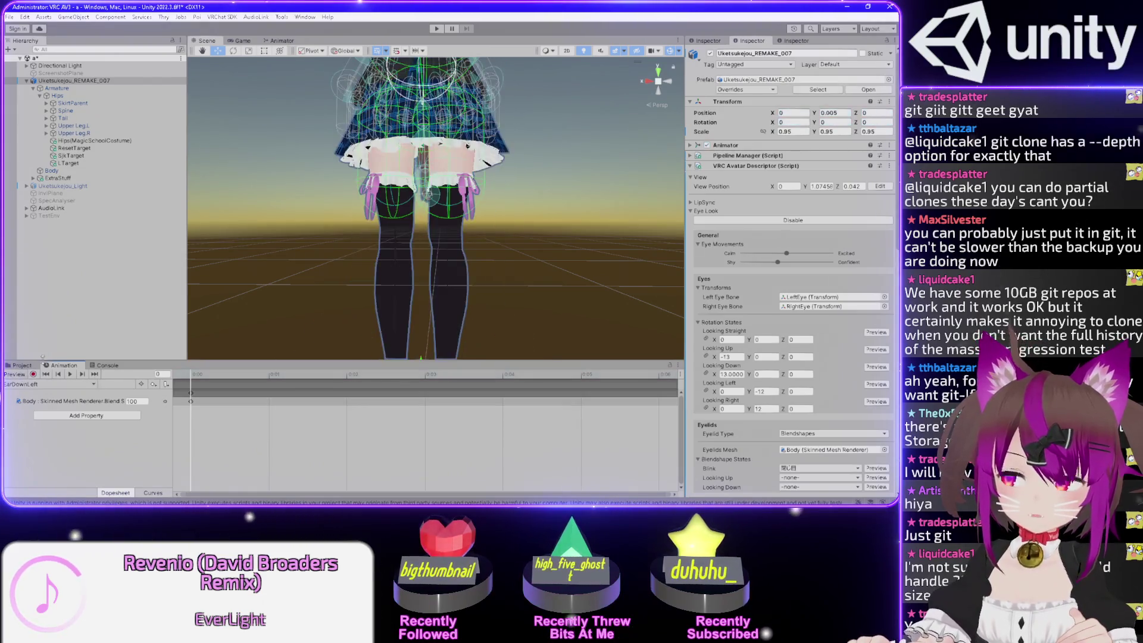
left_click(280, 42)
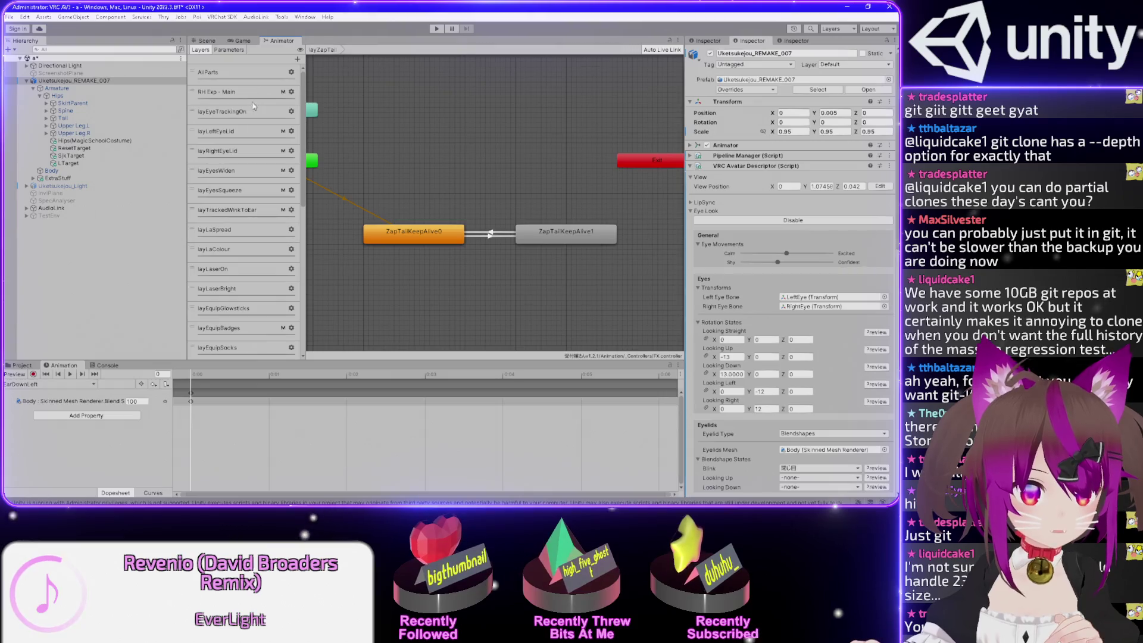
Open the RH Exp - Main layer, frame all its states, and confirm FistAnalog plays WE_angry_analog
left_click(226, 93)
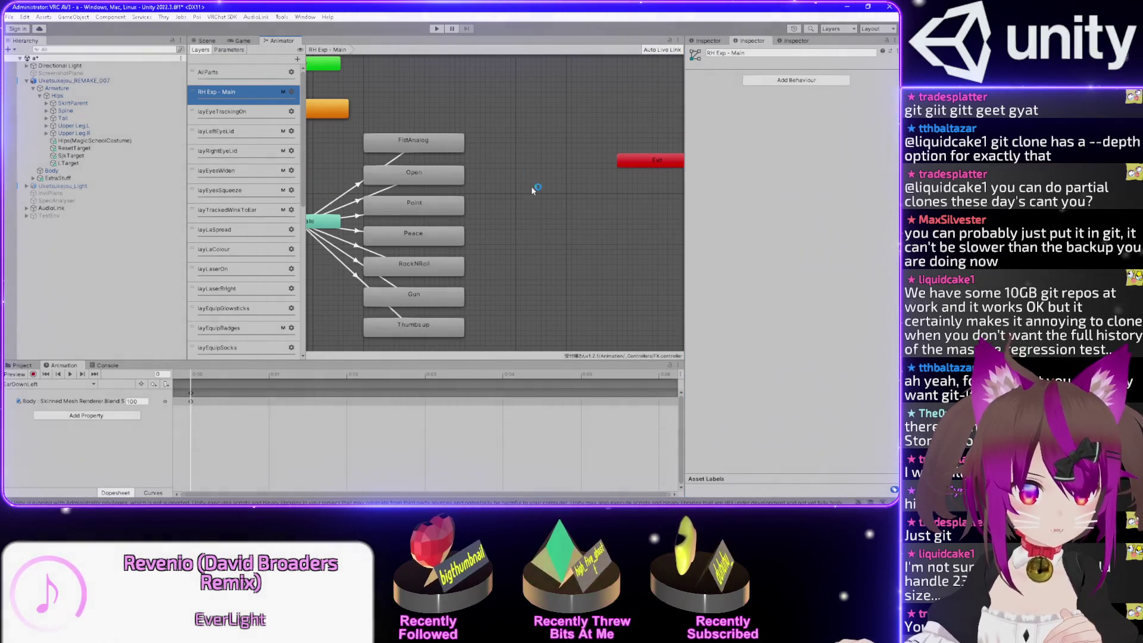
left_click_drag(638, 191, 719, 188)
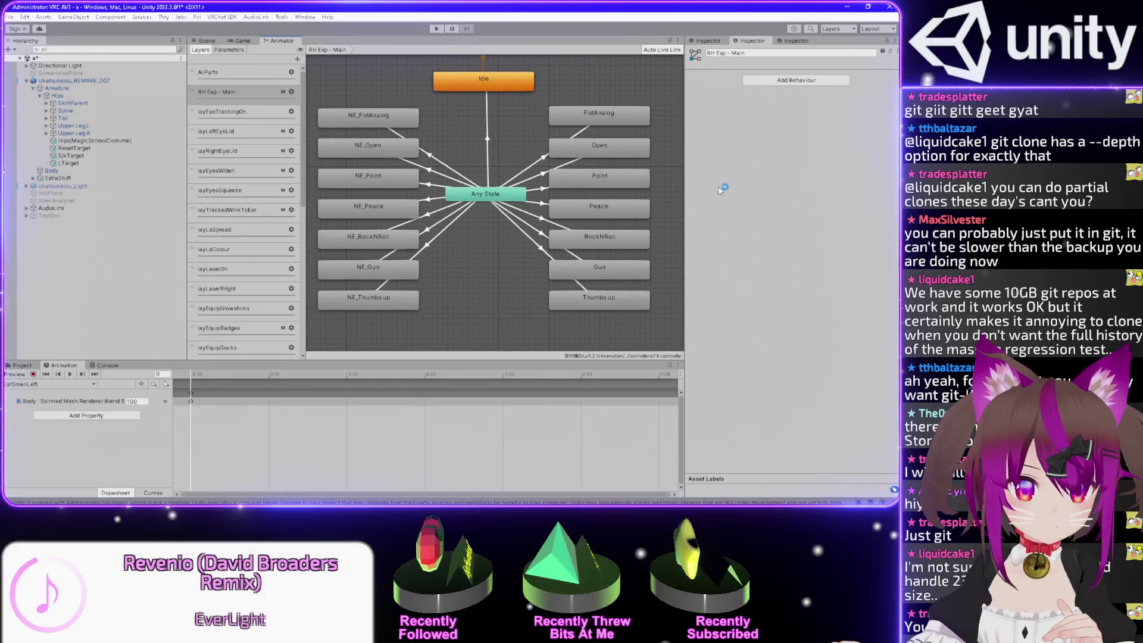
left_click(460, 197)
key("f")
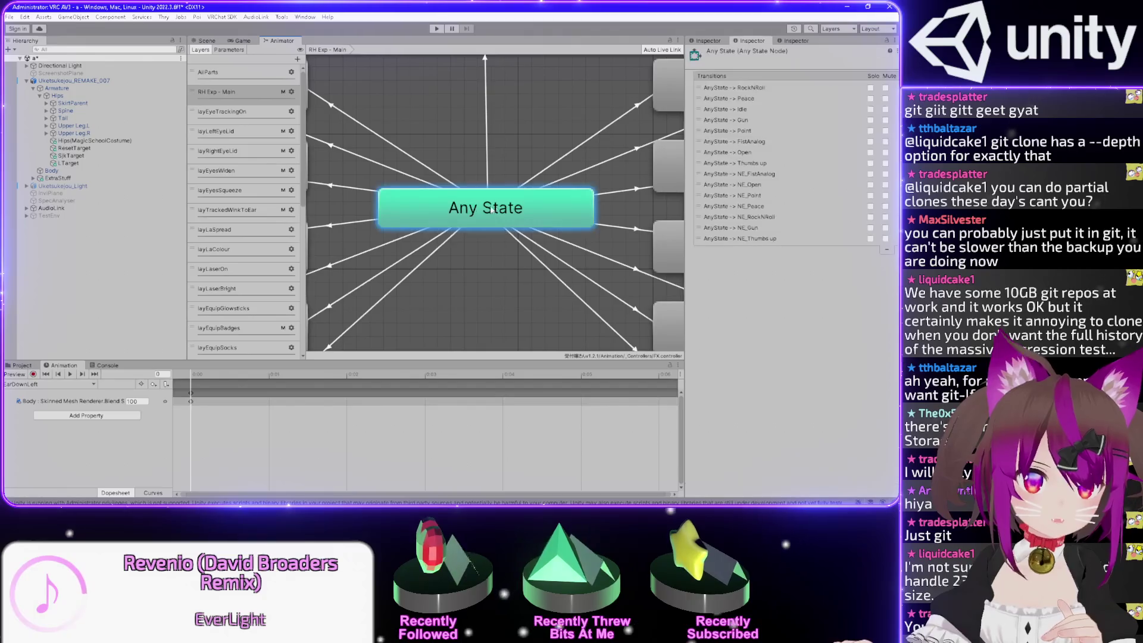
key("a")
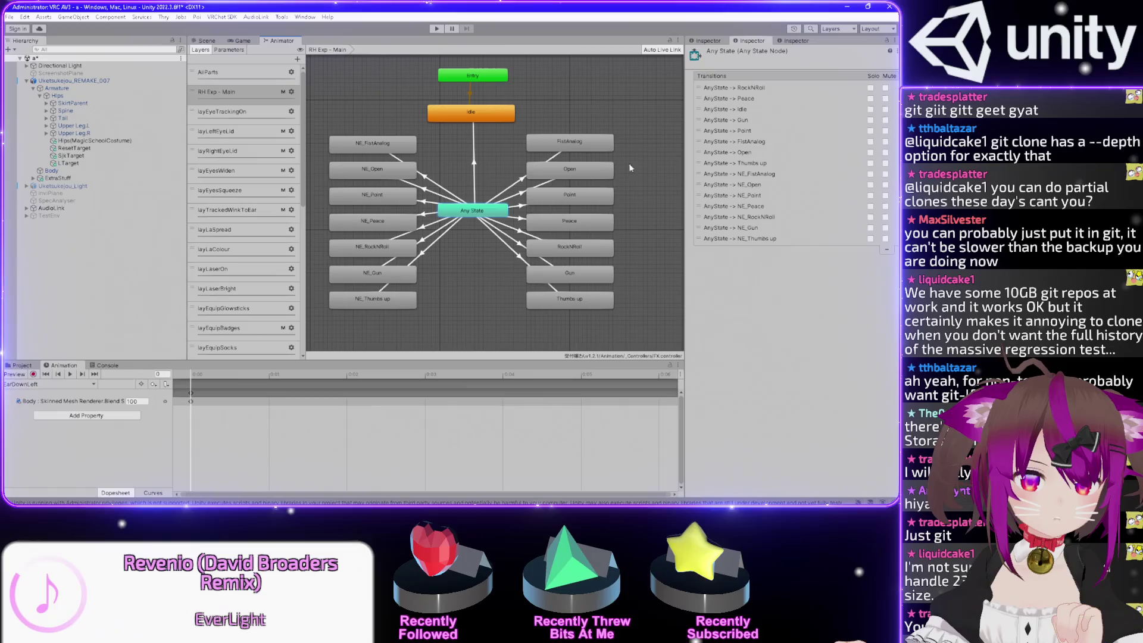
left_click(565, 143)
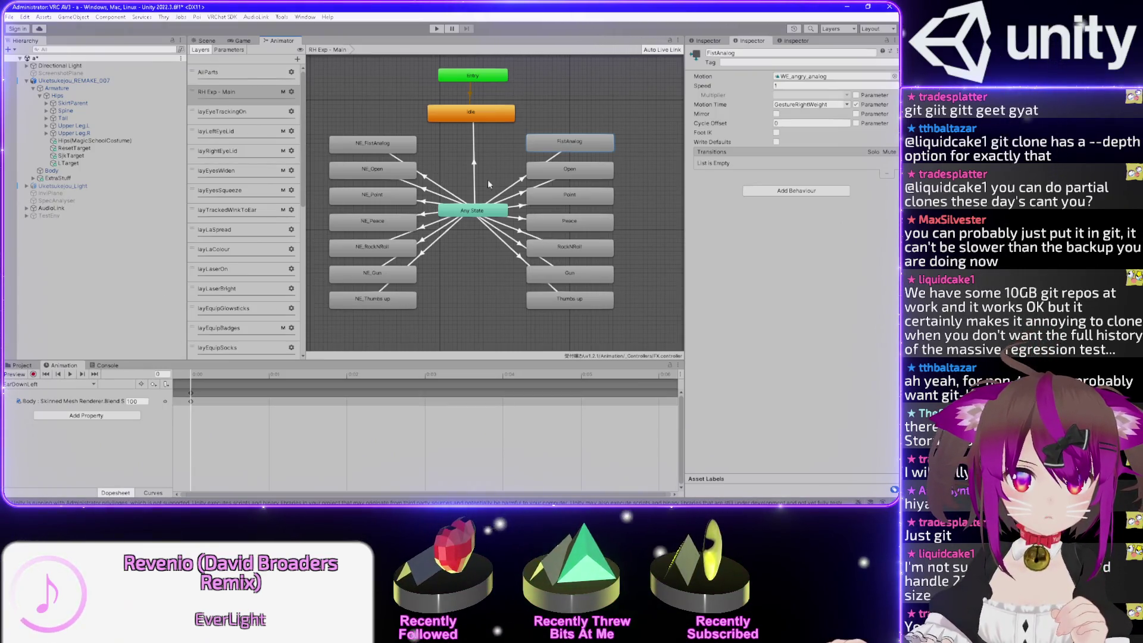
Check the Motion clips of the Point and NE_FistAnalog states in the Inspector
left_click(578, 198)
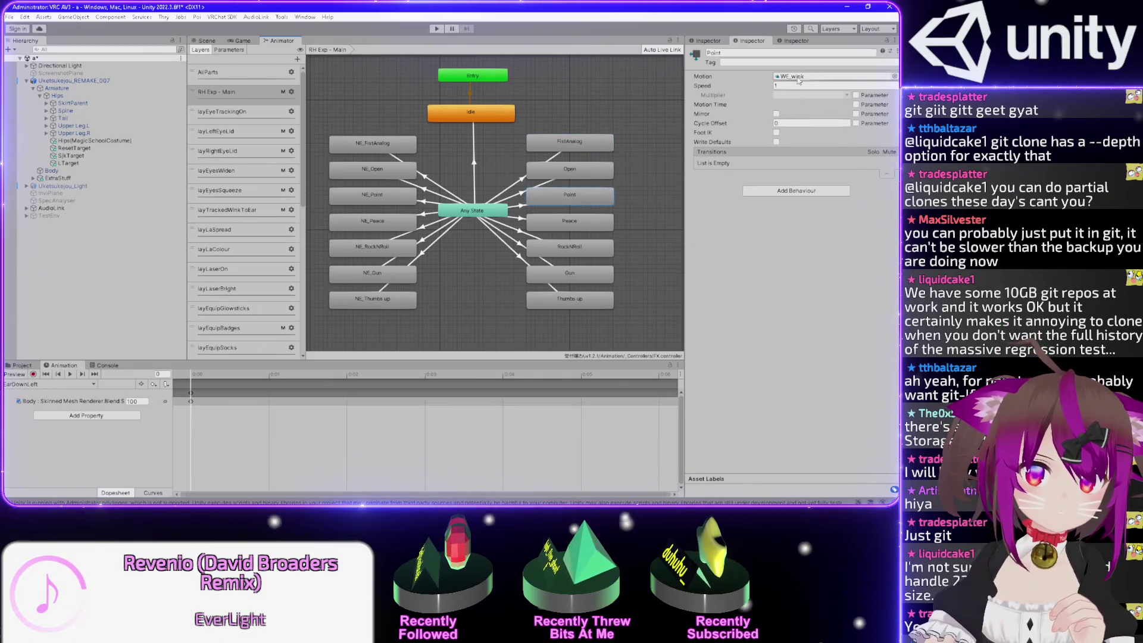
key("ctrl+z")
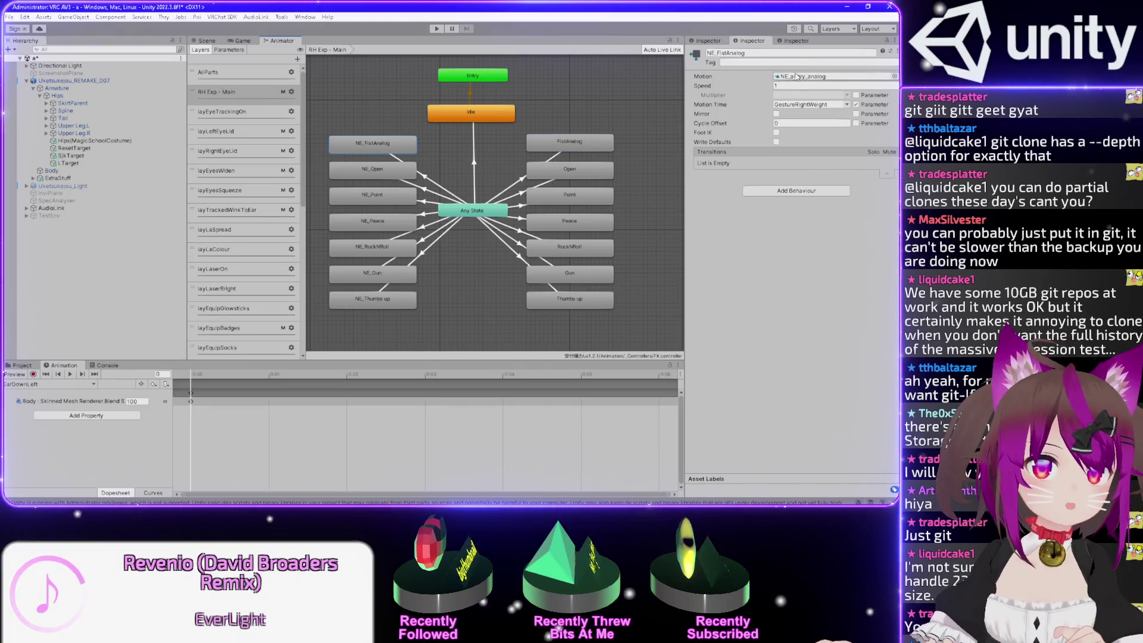
left_click(370, 149)
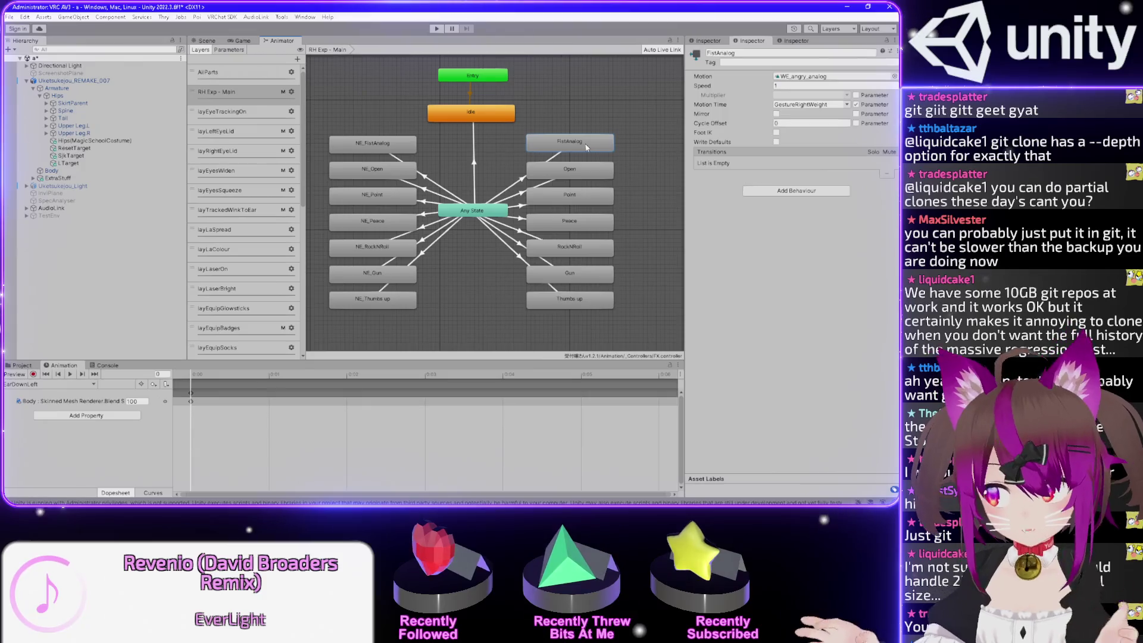
Box-select the NE_ states in the left column, clear the selection, and return to the Scene view
mouse_move(420, 330)
left_mouse_down()
mouse_move(319, 117)
mouse_move(350, 151)
mouse_move(420, 327)
left_mouse_up()
left_click(375, 324)
mouse_move(357, 290)
left_mouse_down()
mouse_move(432, 132)
mouse_move(443, 138)
left_mouse_up()
left_click(446, 140)
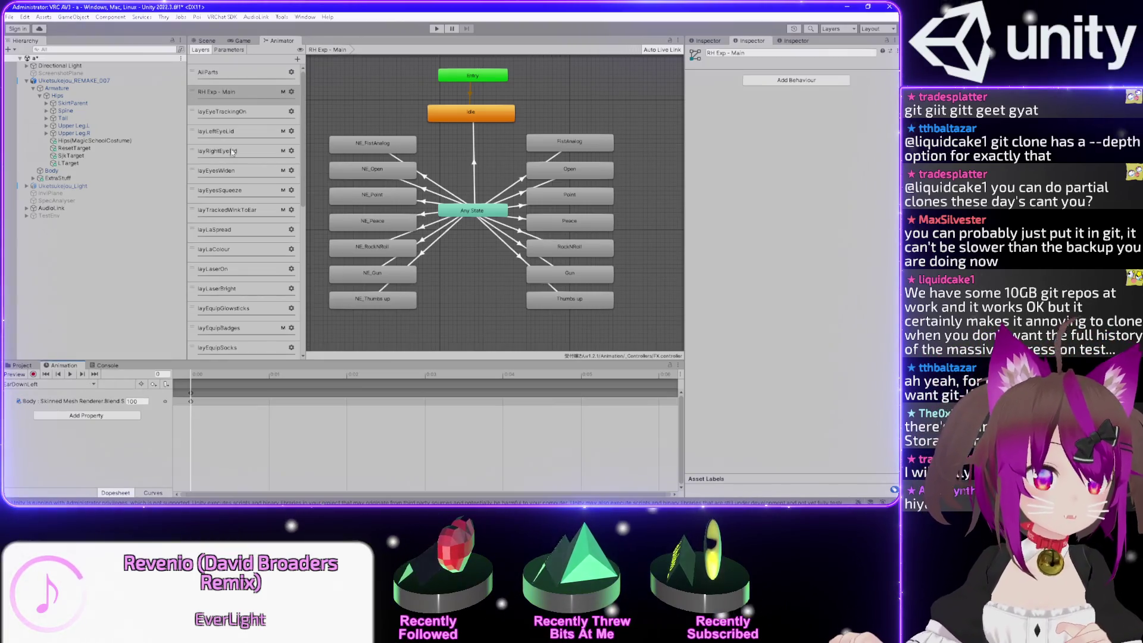
left_click(207, 41)
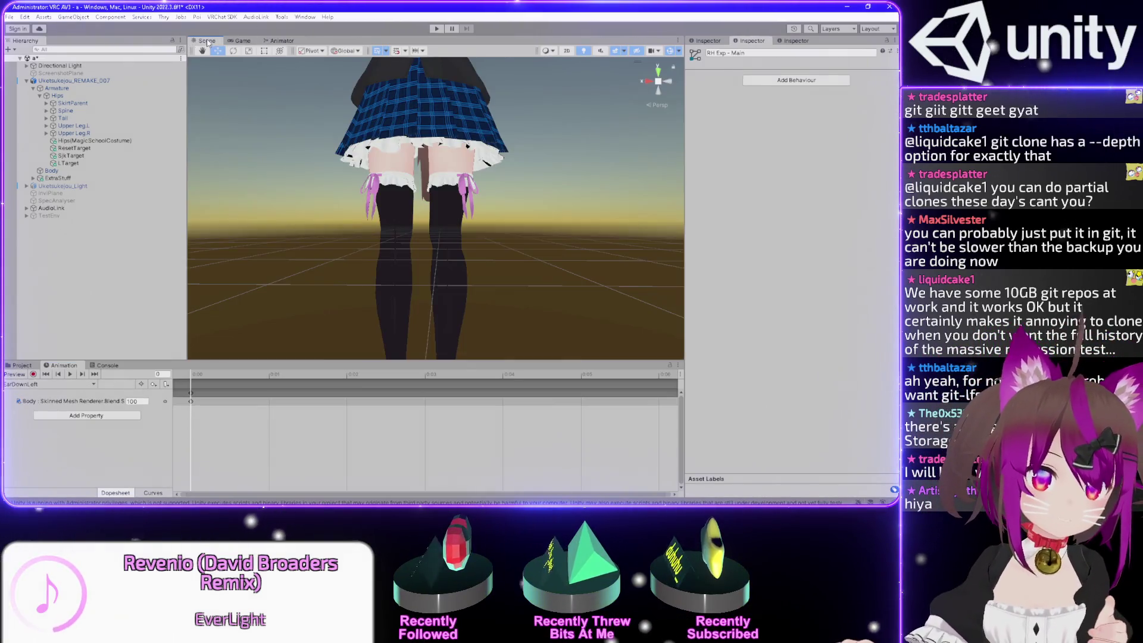
left_click_drag(470, 136, 469, 337)
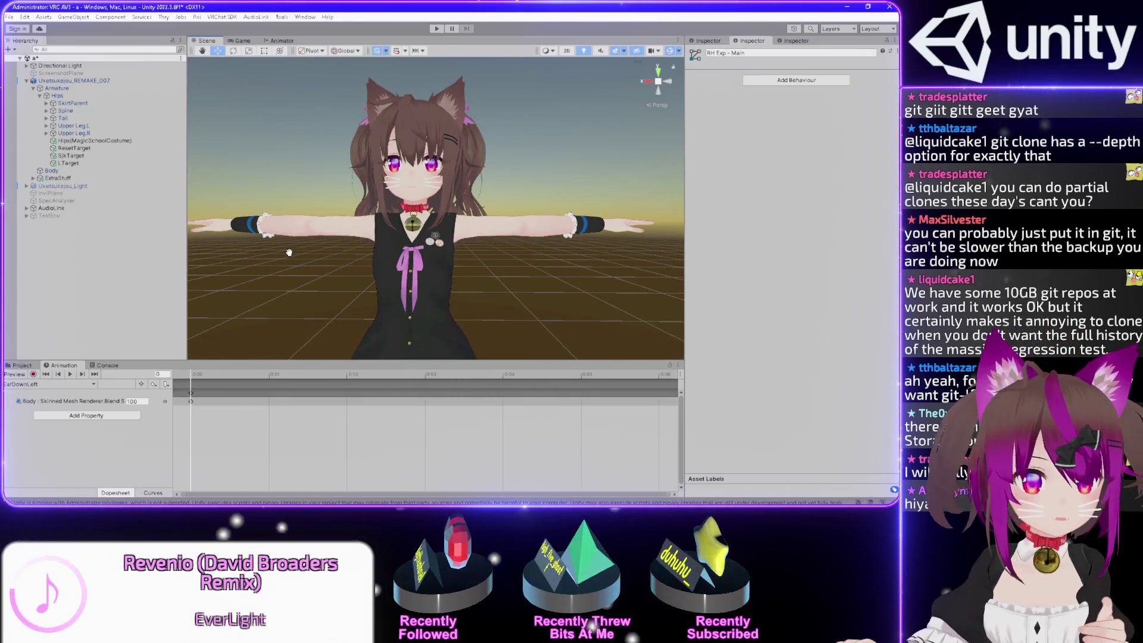
scroll(288, 280, "down", 5)
mouse_move(491, 254)
left_mouse_down()
mouse_move(480, 254)
mouse_move(468, 303)
mouse_move(416, 232)
mouse_move(419, 173)
left_mouse_up()
left_click(14, 374)
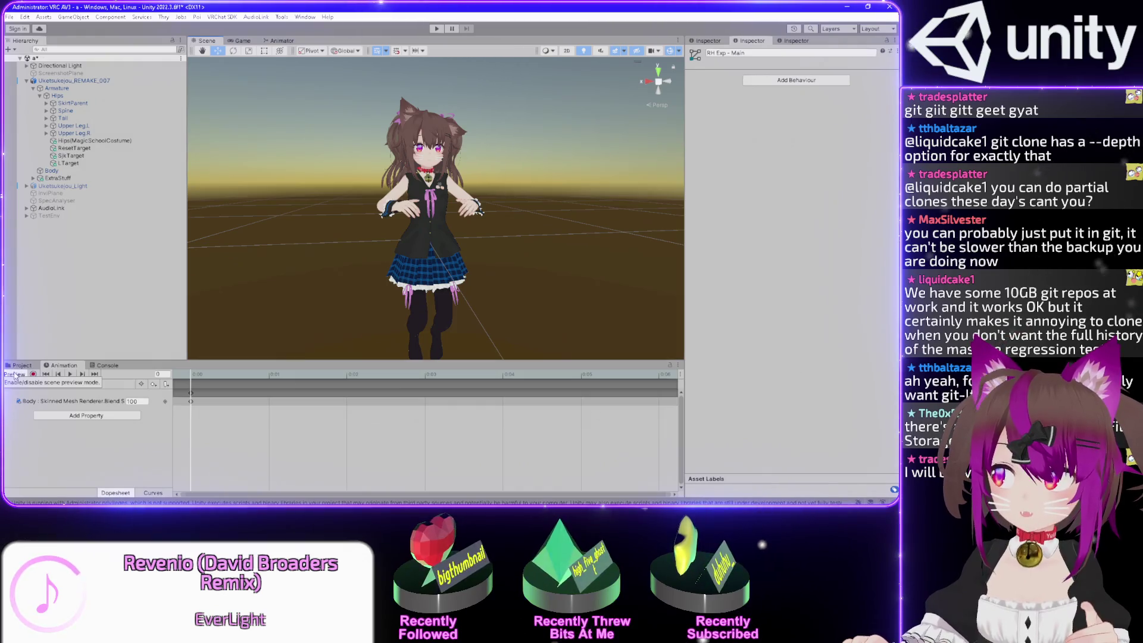
left_click(15, 375)
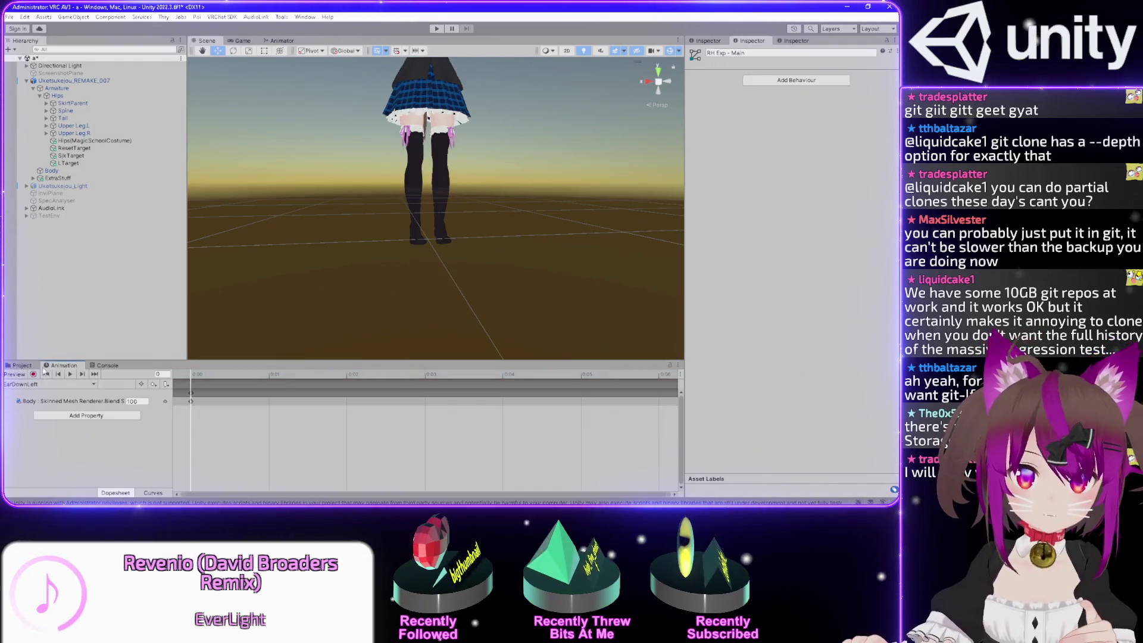
left_click_drag(418, 309, 445, 338)
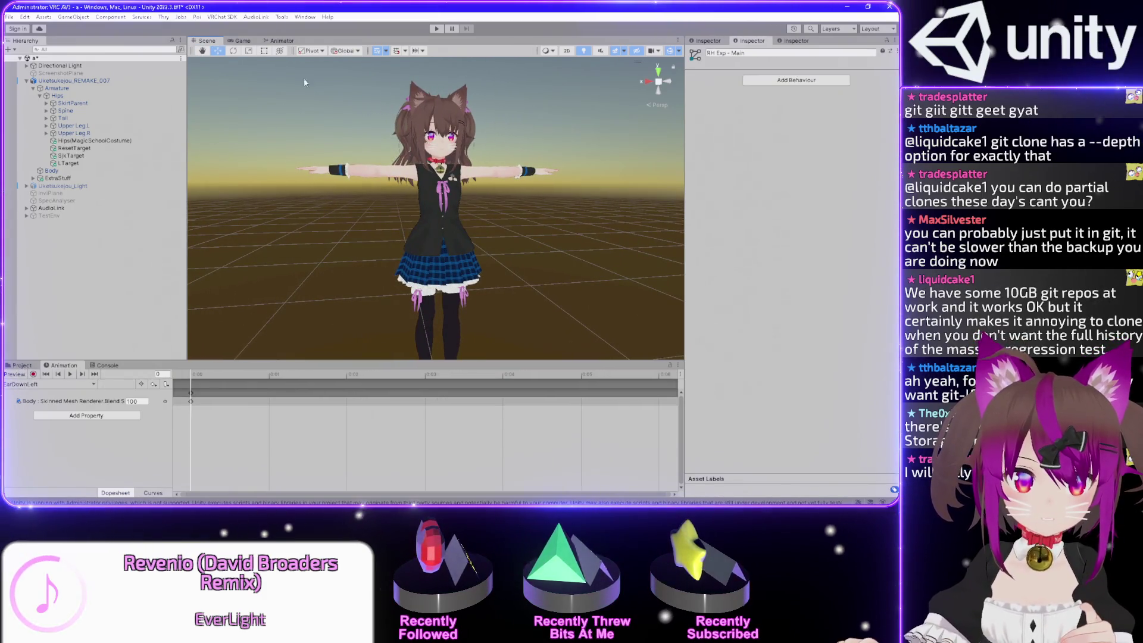
left_click(280, 40)
left_click(391, 194)
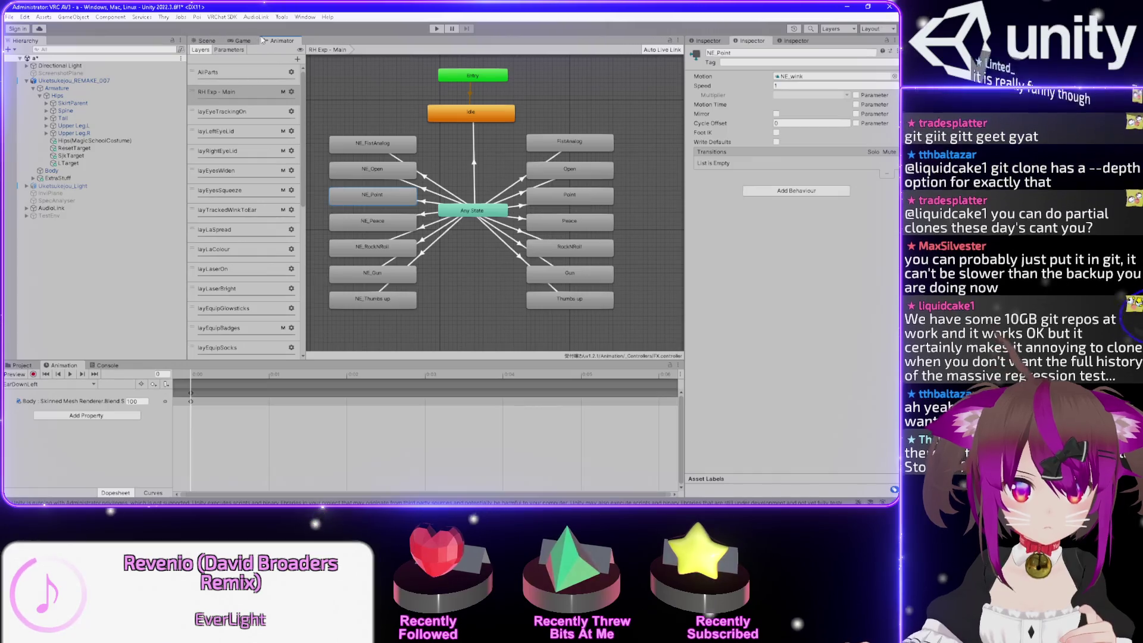
key("ctrl+1")
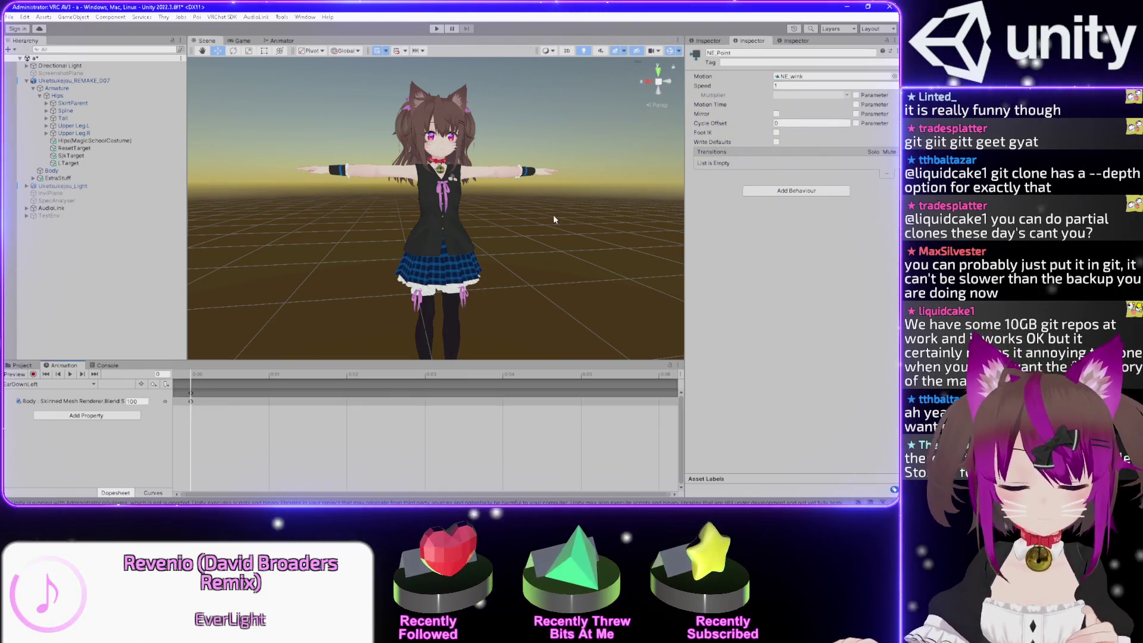
scroll(536, 205, "up", 3)
left_click_drag(574, 190, 575, 249)
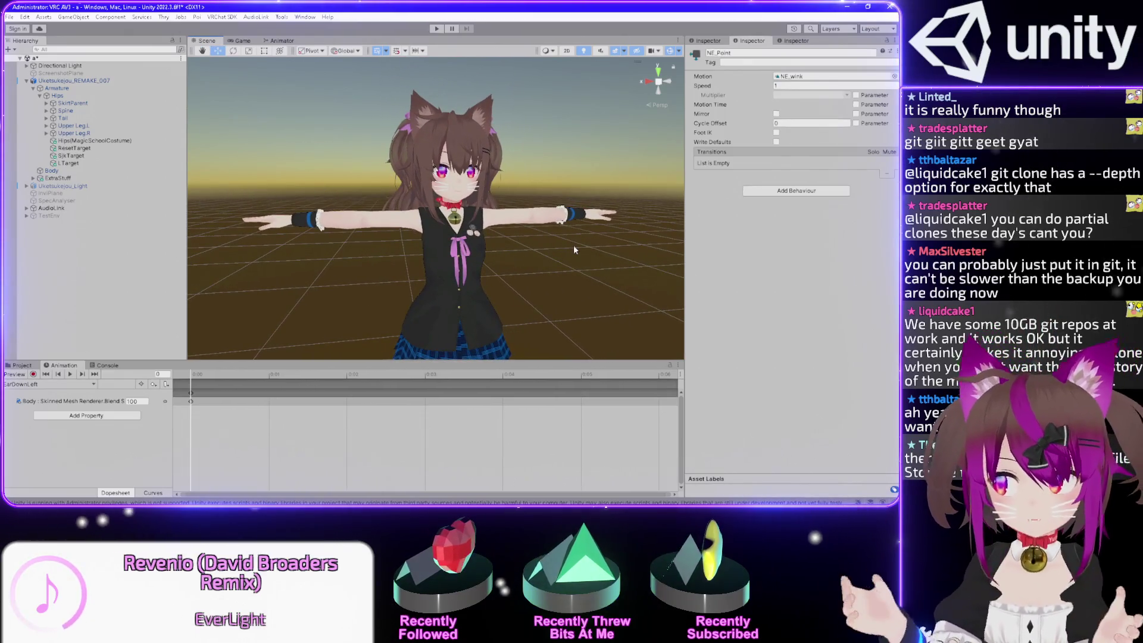
left_click(282, 41)
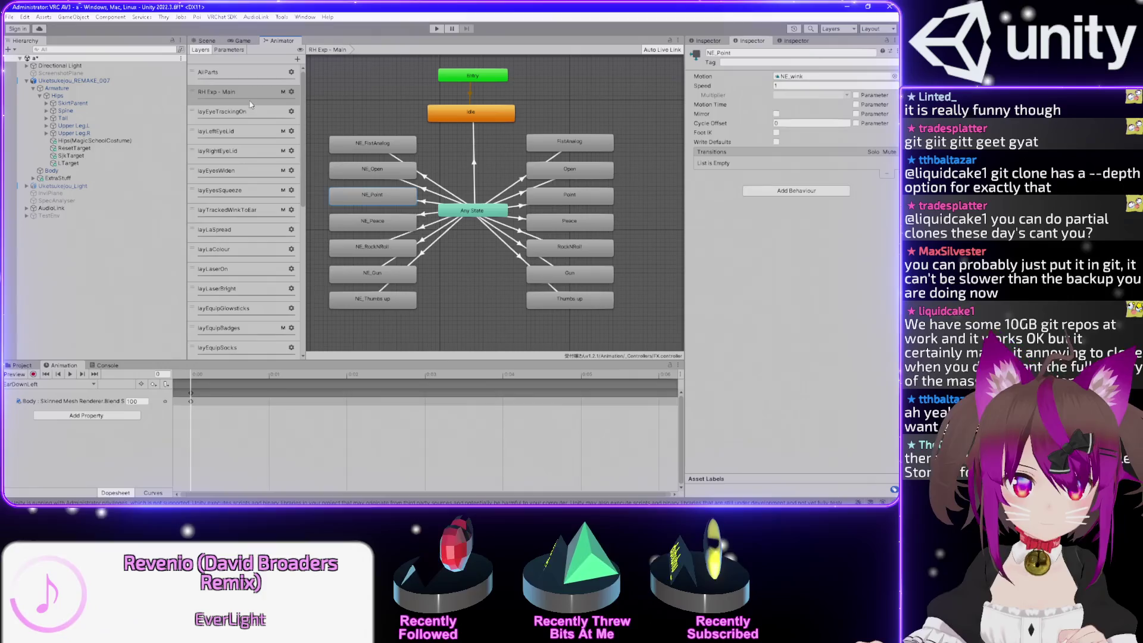
left_click(247, 93)
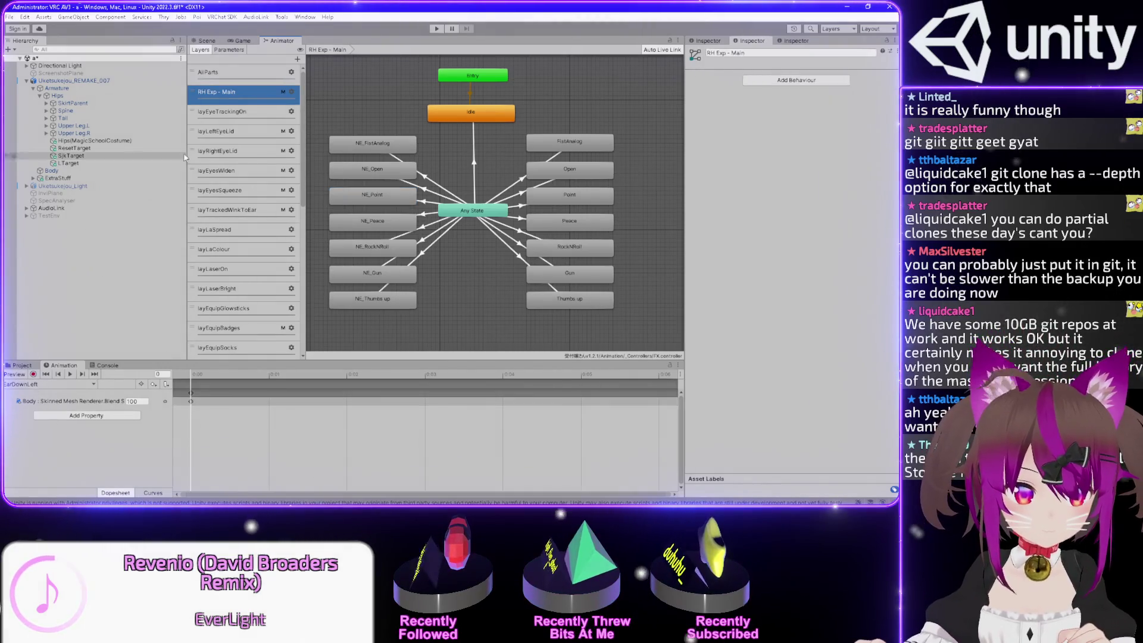
left_click(207, 40)
left_click(51, 385)
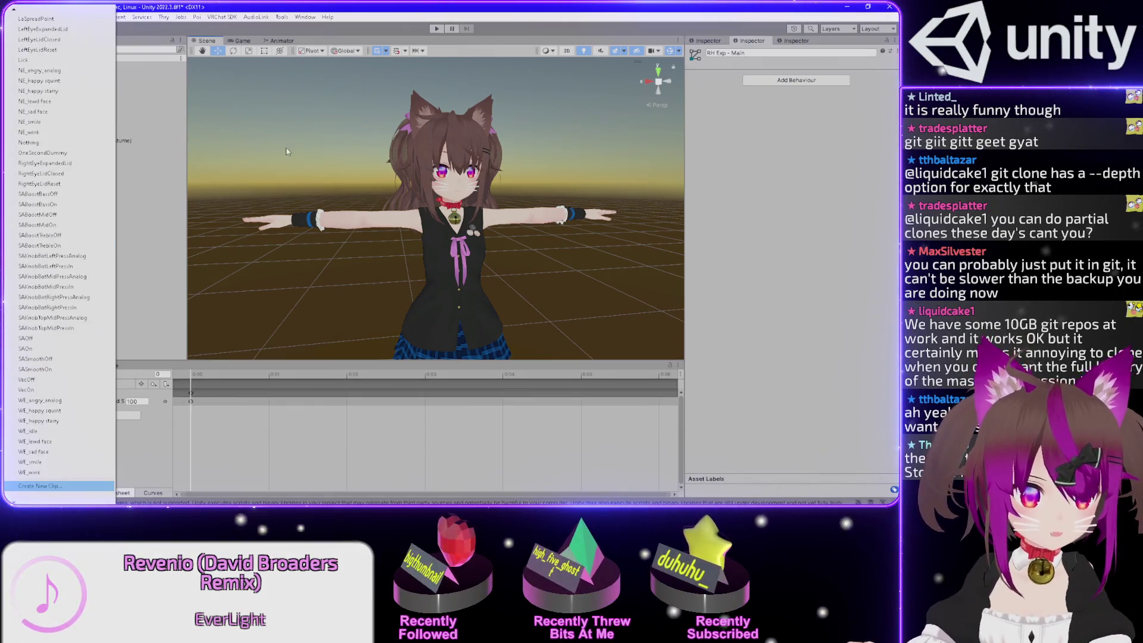
scroll(76, 457, "down", 10)
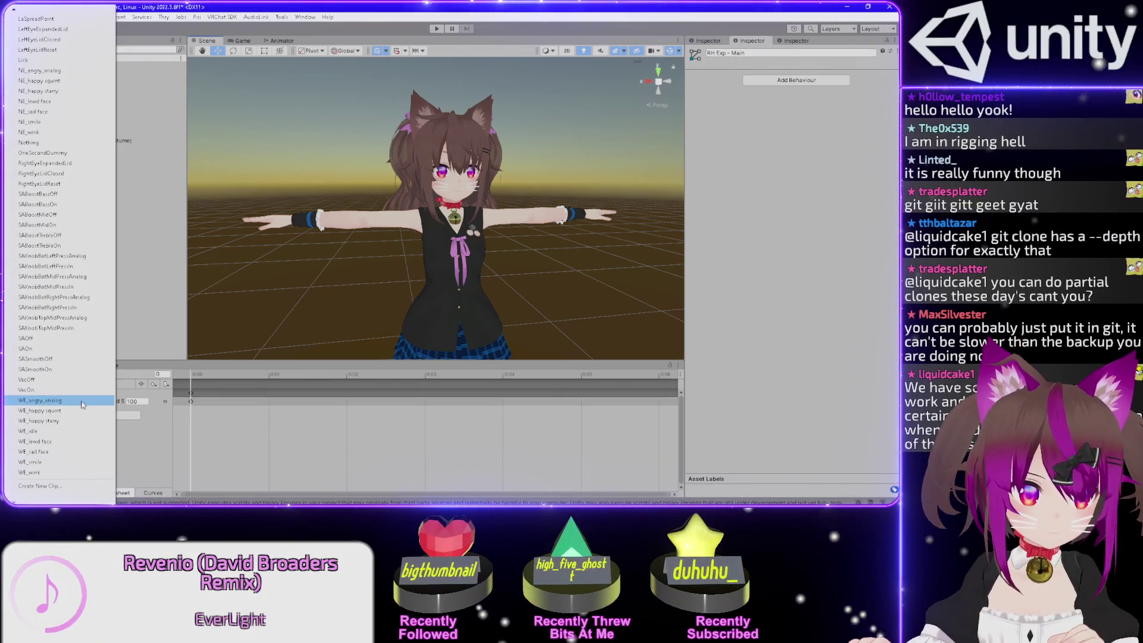
left_click(82, 403)
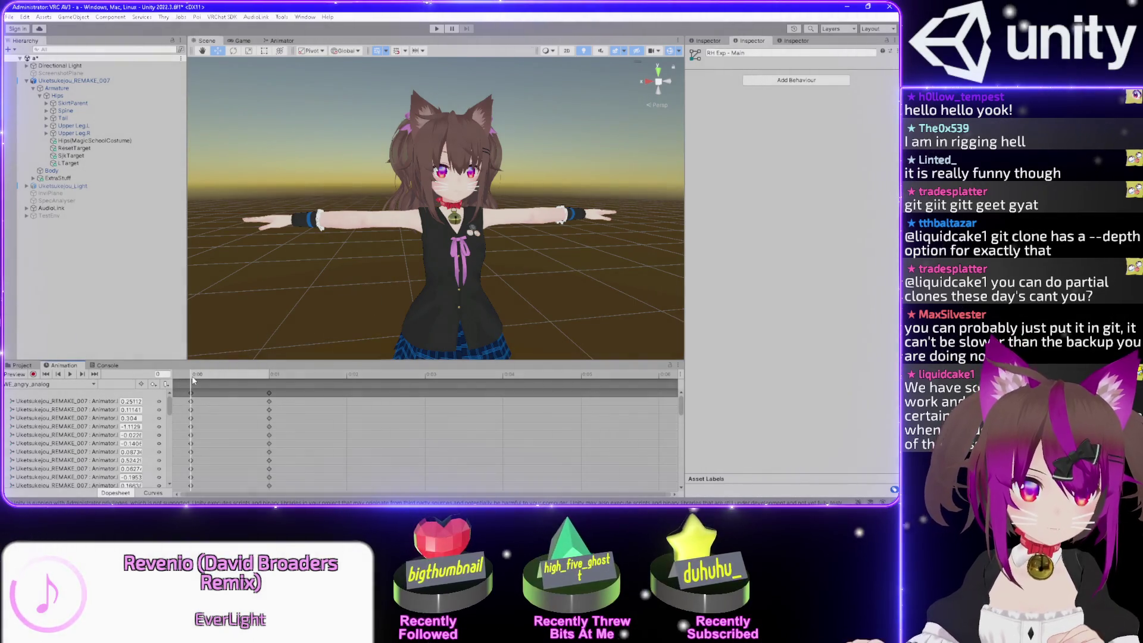
left_click_drag(193, 382, 269, 382)
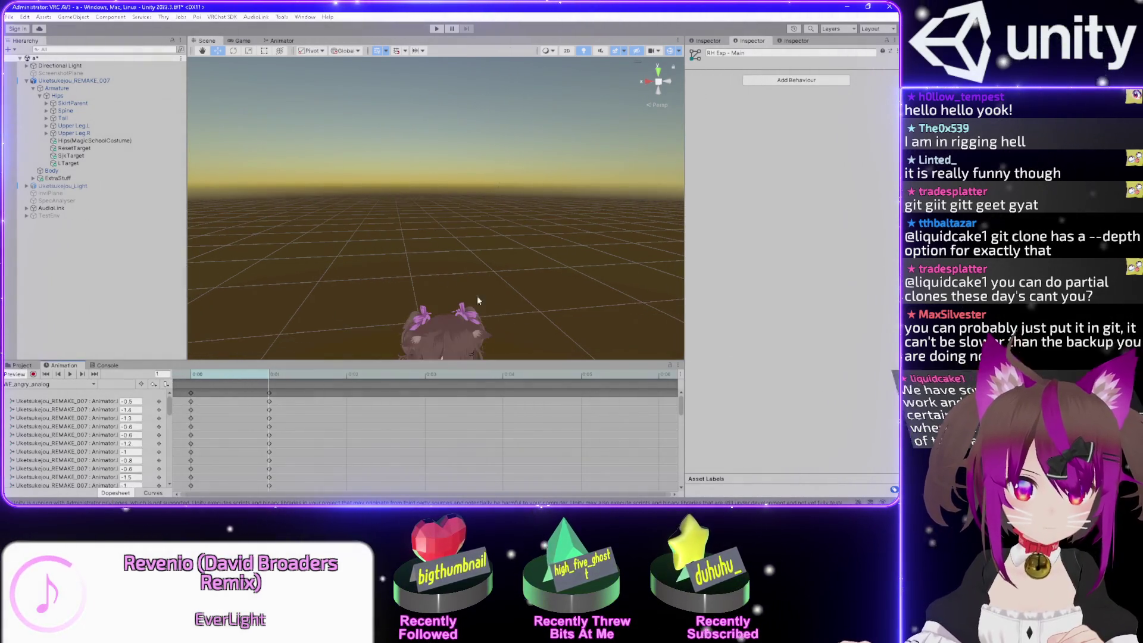
left_click(228, 377)
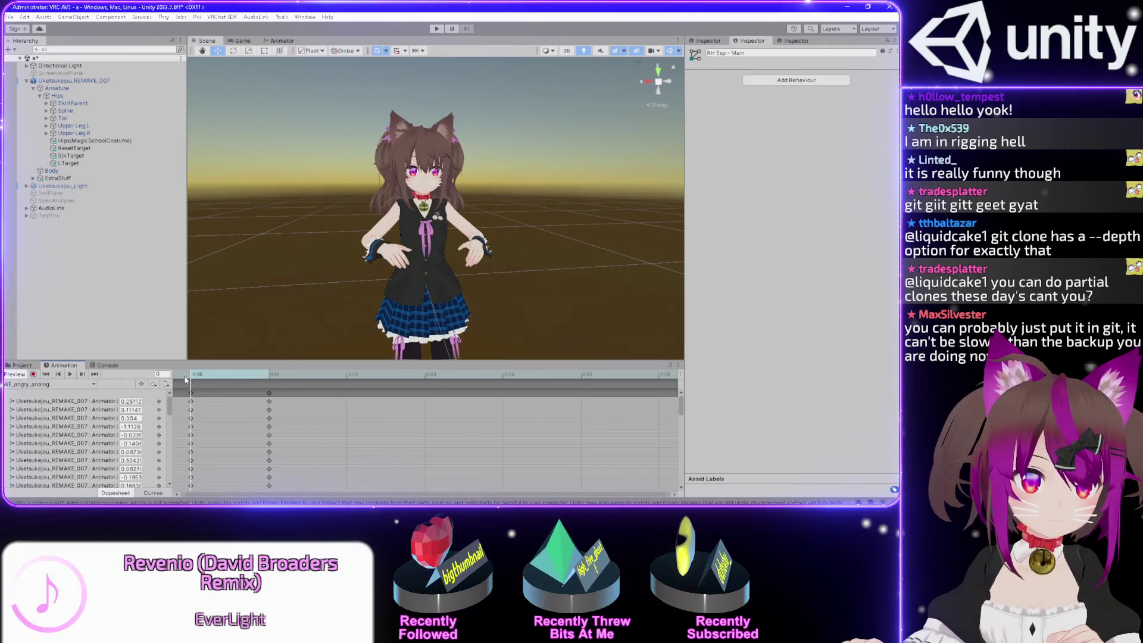
scroll(494, 133, "up", 5)
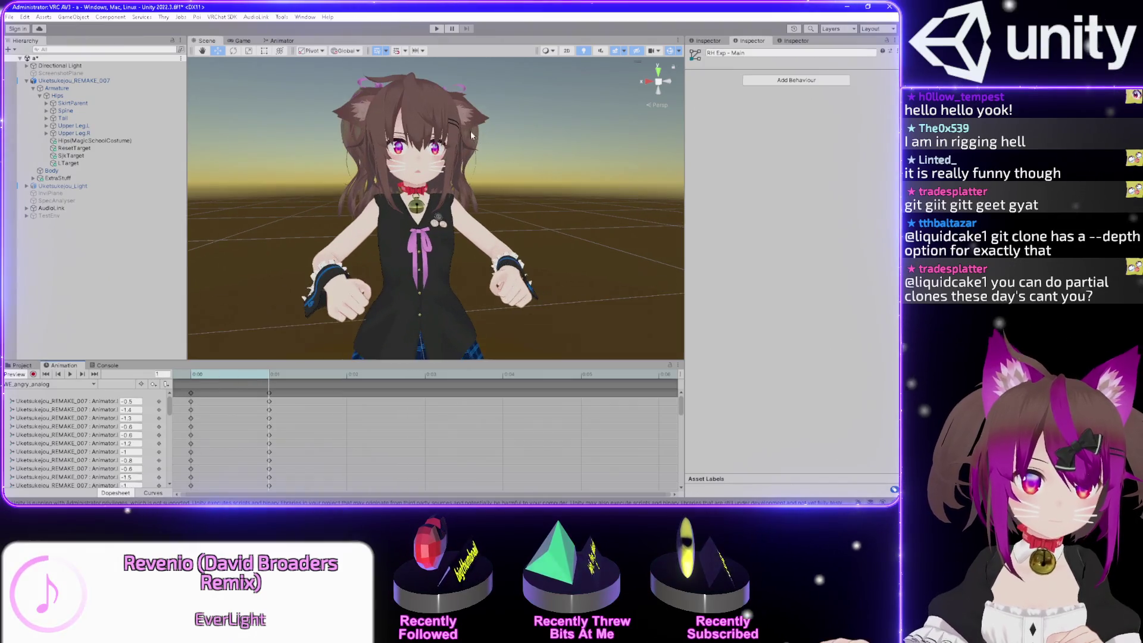
left_click_drag(591, 196, 472, 213)
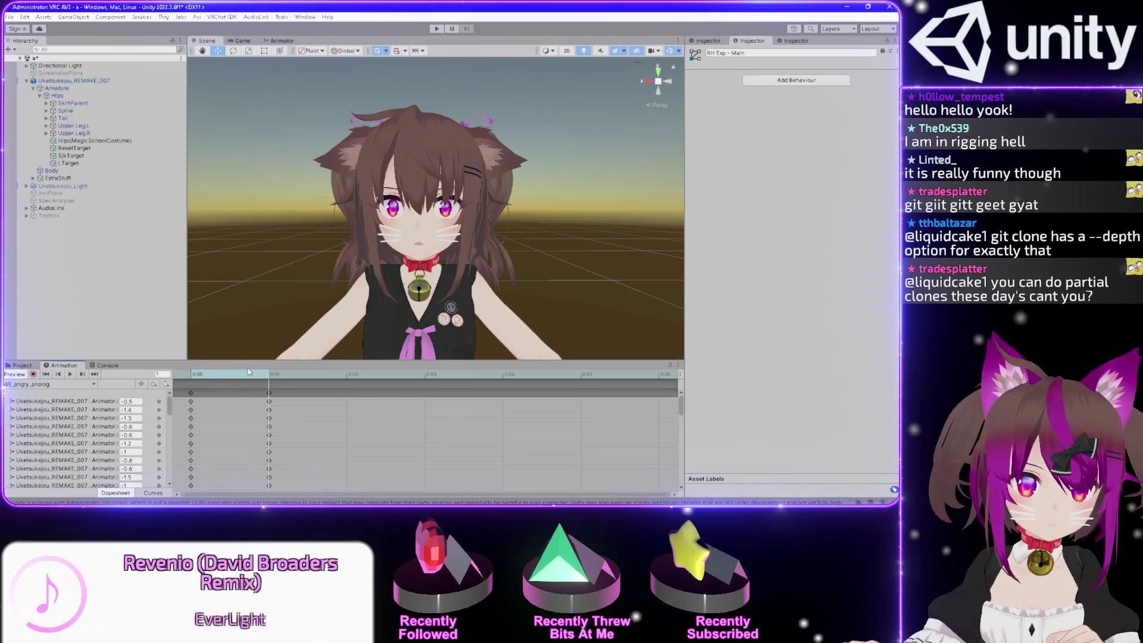
mouse_move(250, 372)
left_mouse_down()
mouse_move(196, 373)
mouse_move(262, 373)
mouse_move(194, 374)
left_mouse_up()
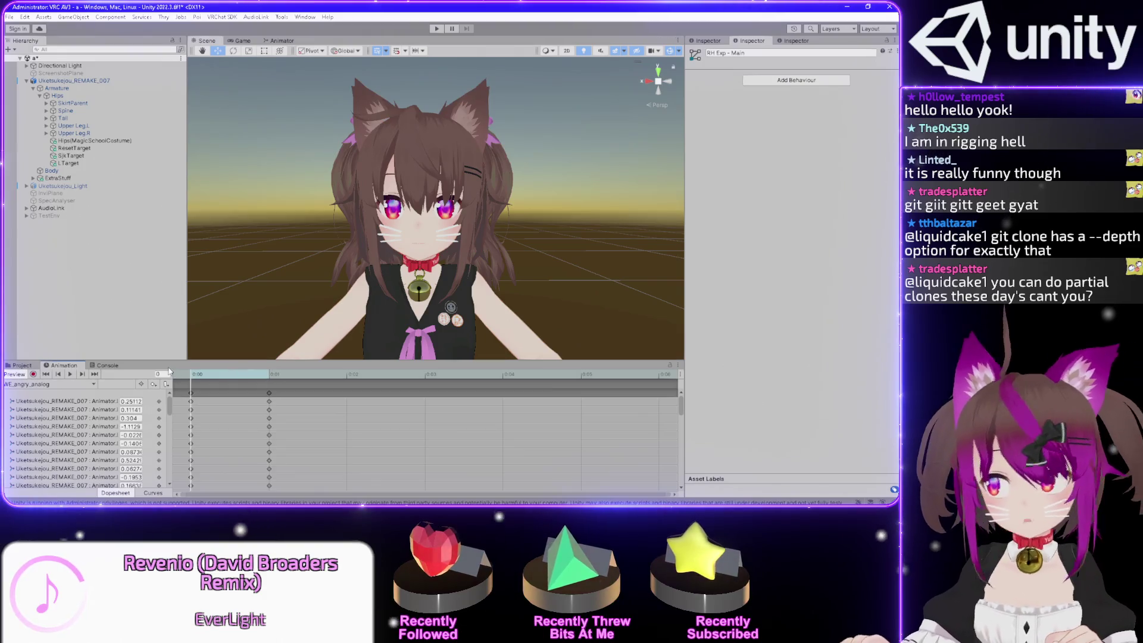
mouse_move(196, 373)
left_mouse_down()
mouse_move(259, 381)
mouse_move(182, 382)
left_mouse_up()
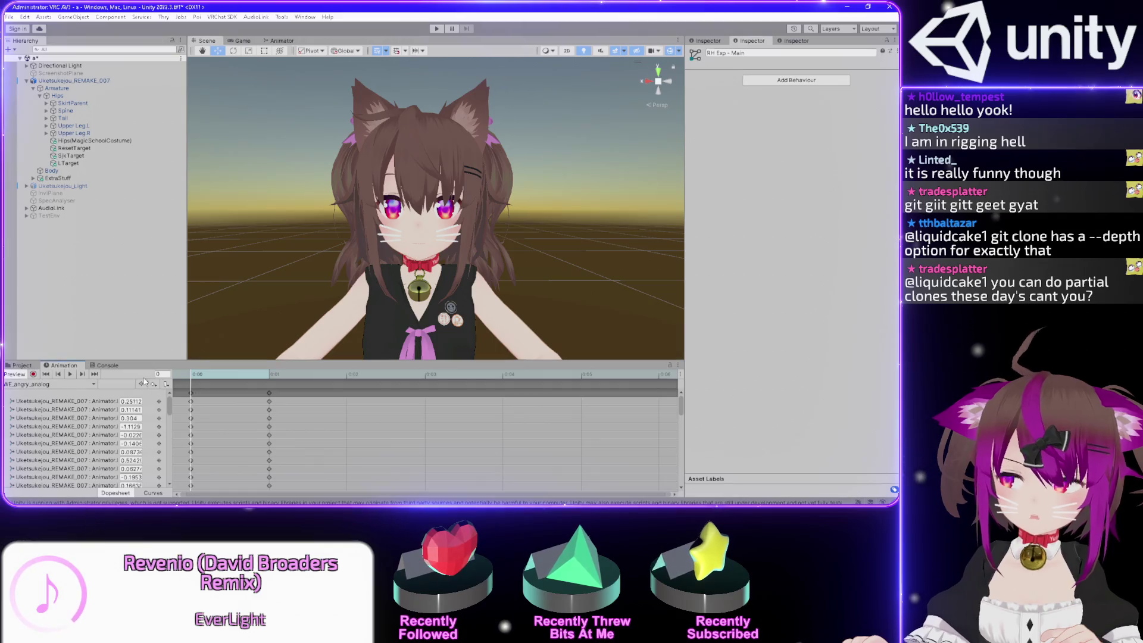
left_click_drag(224, 376, 254, 377)
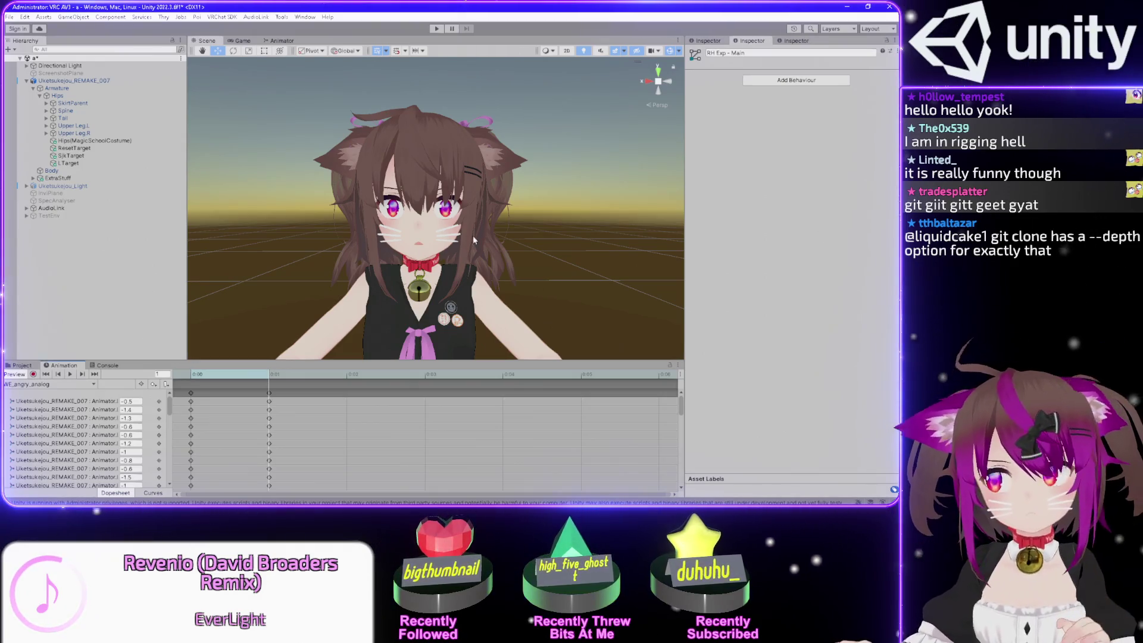
scroll(437, 188, "up", 2)
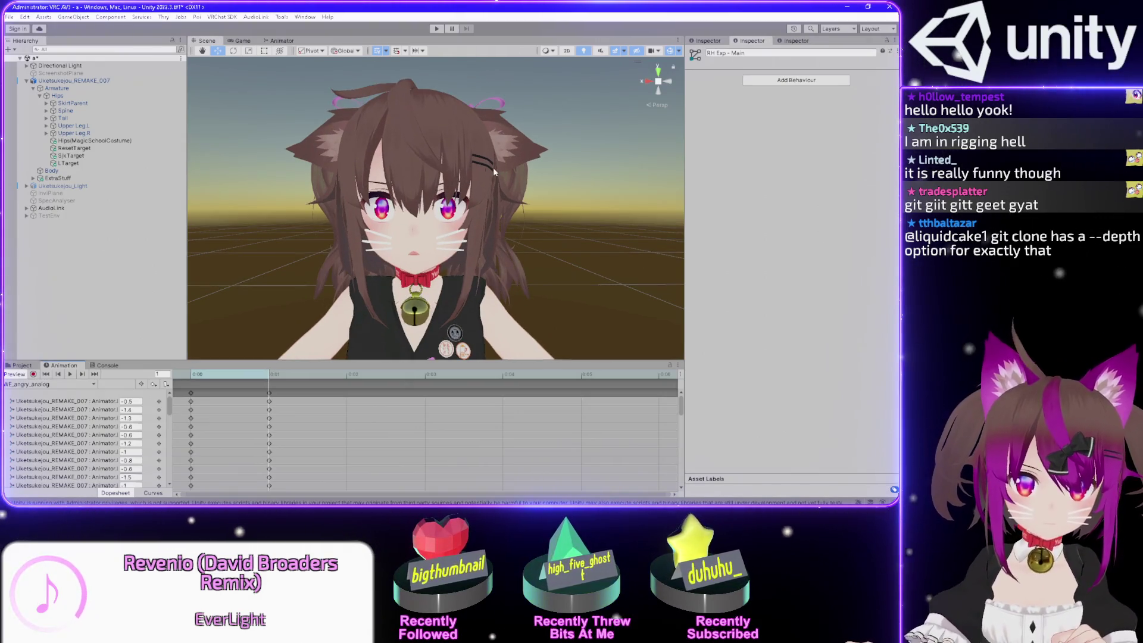
scroll(492, 173, "up", 2)
Expand Spine, Chest, Neck and Head in the Hierarchy down to EarRoot.L and its ZapProx4 receiver
left_click(45, 111)
left_click(72, 118)
left_click(59, 119)
left_click(59, 126)
left_click(84, 141)
left_click(65, 141)
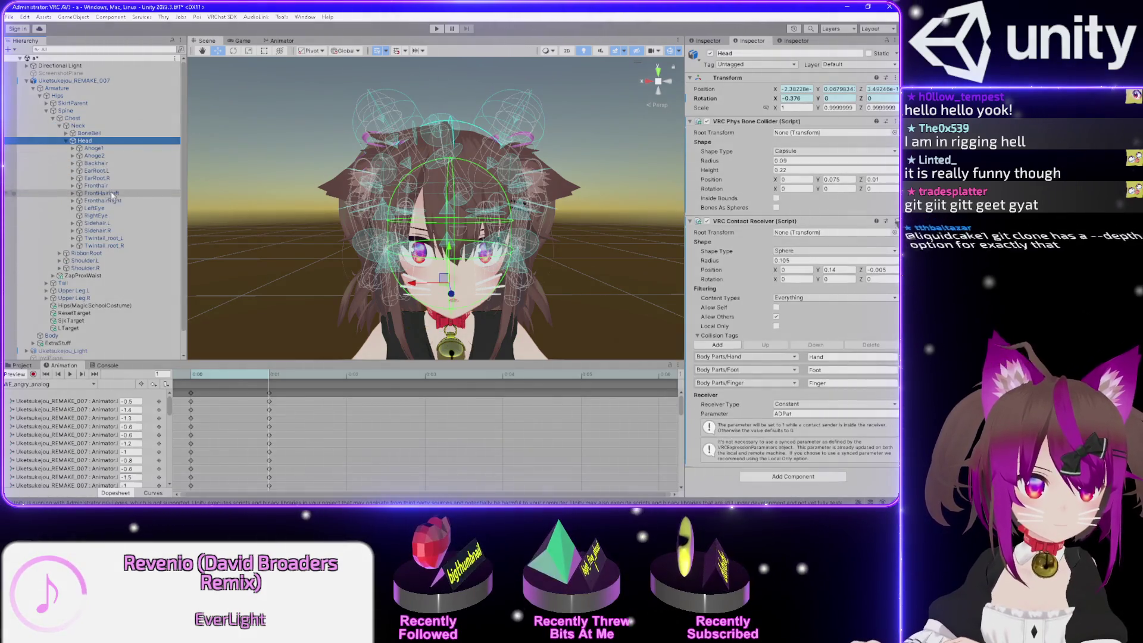
left_click(119, 163)
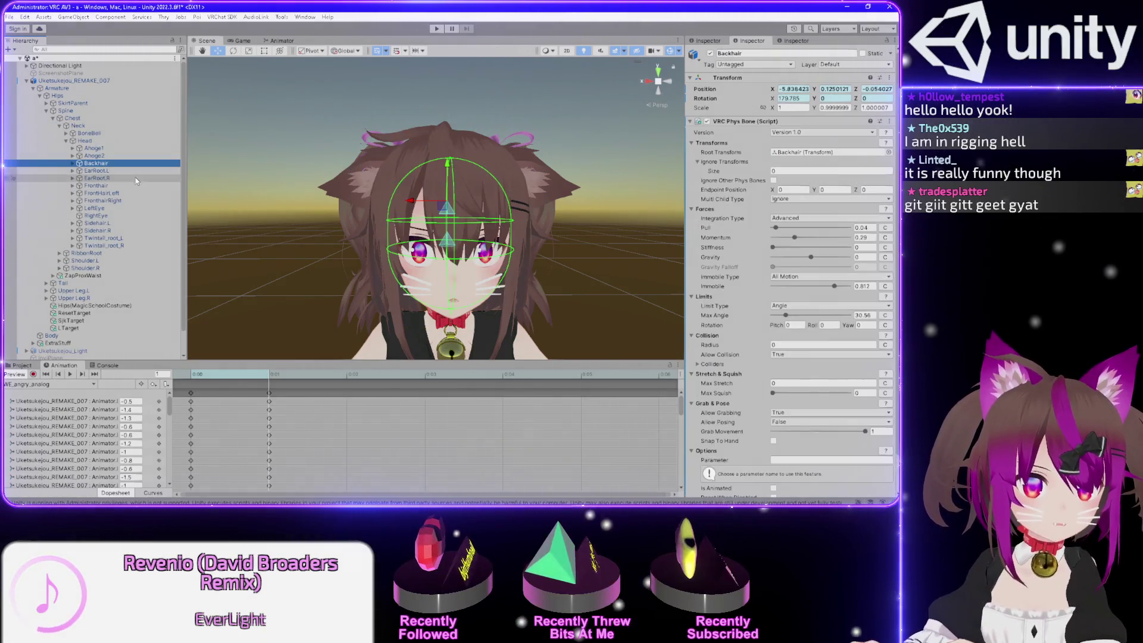
left_click(128, 171)
key("Right")
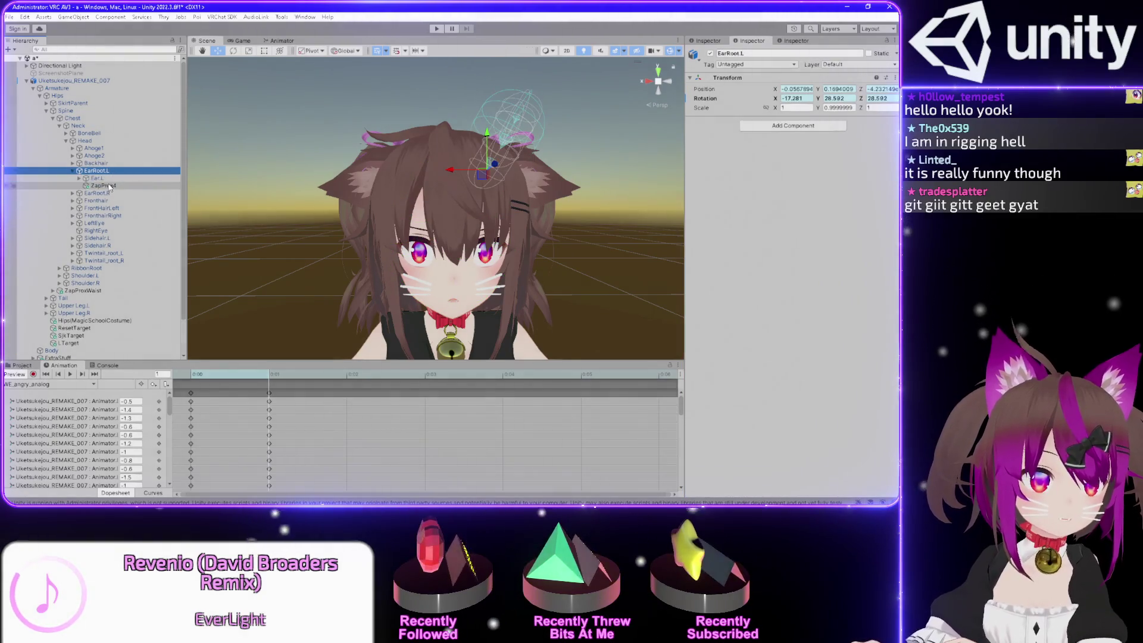
left_click(110, 187)
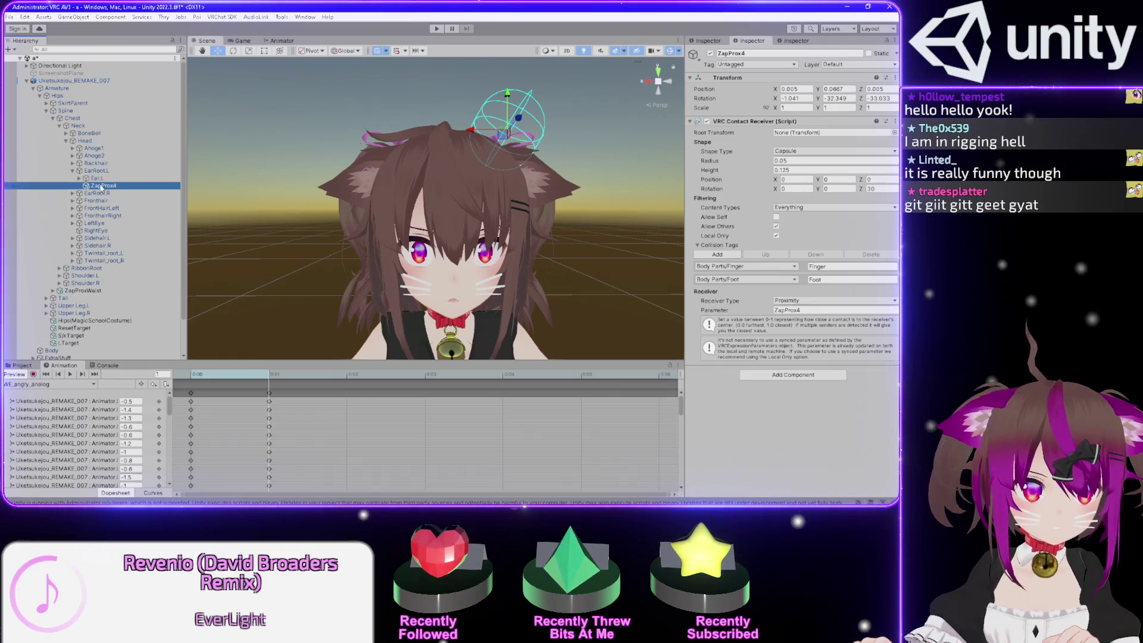
Rotate EarRoot.L to 7.265, 32.306, 11.309 after undoing a trial rotation of ZapProx4
left_click_drag(437, 179, 301, 131)
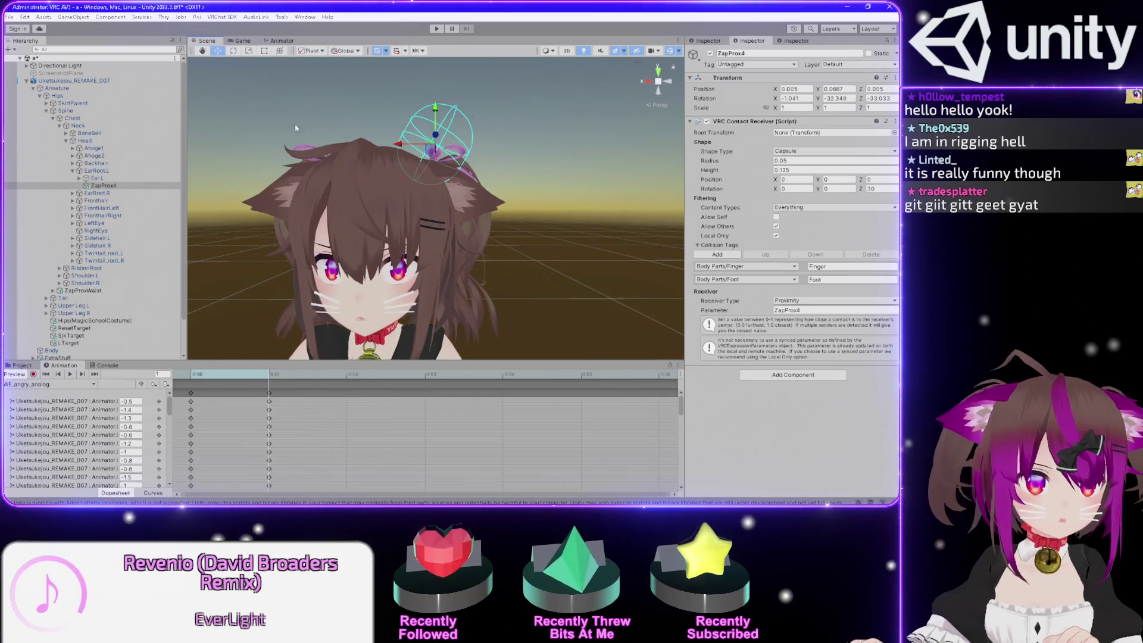
left_click(233, 52)
left_click_drag(471, 132, 527, 159)
key("ctrl+z")
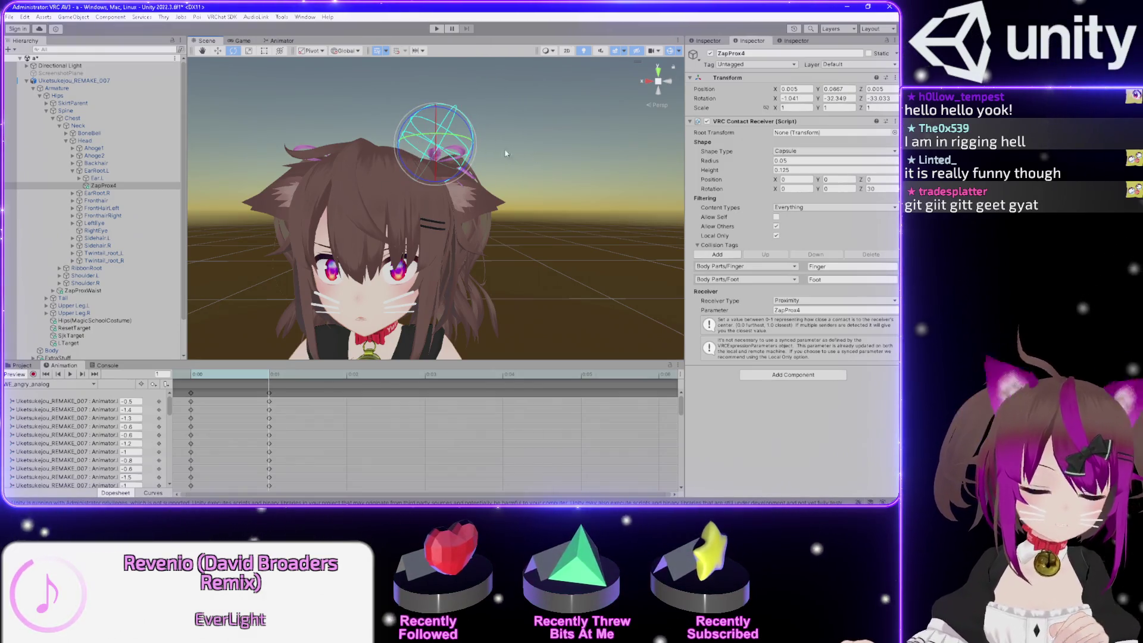
left_click(119, 171)
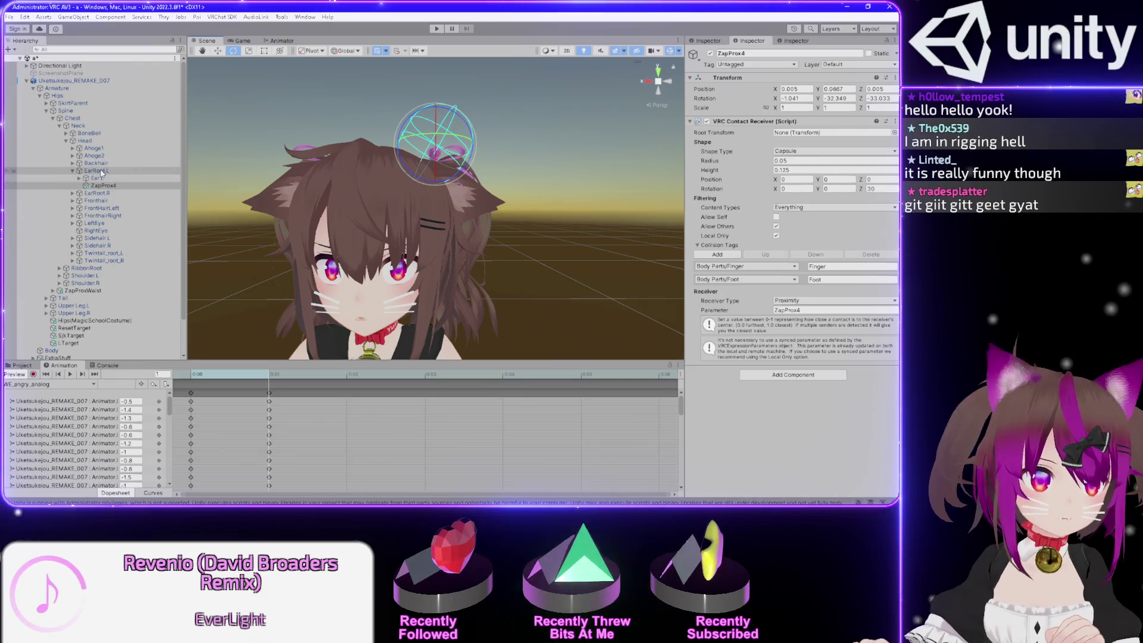
mouse_move(451, 174)
left_mouse_down()
mouse_move(470, 175)
mouse_move(497, 138)
mouse_move(487, 174)
left_mouse_up()
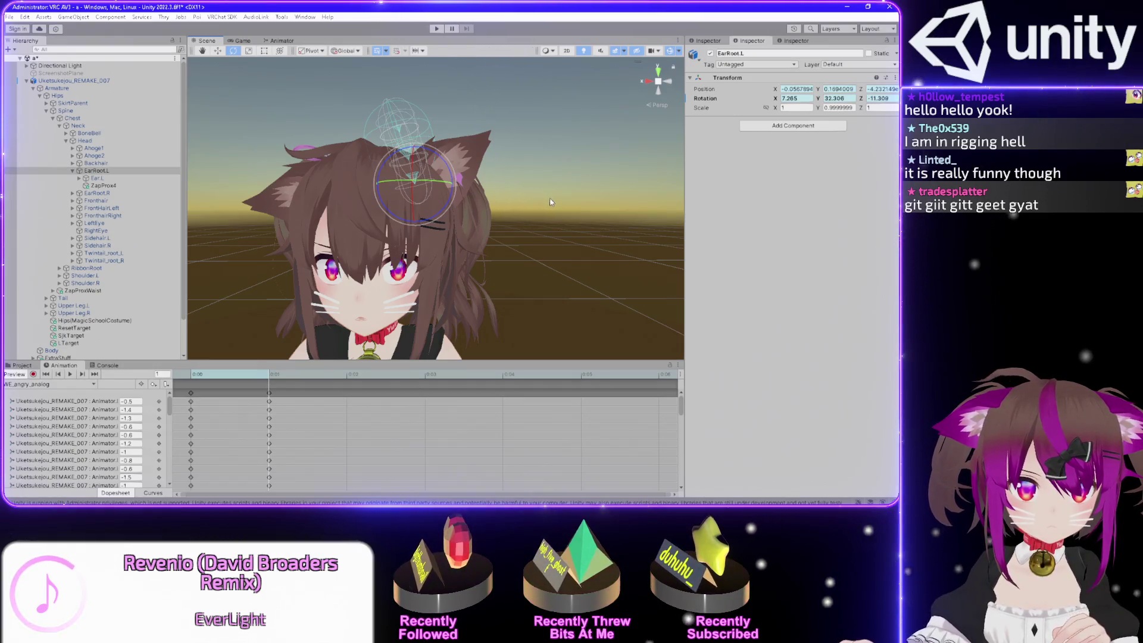
Frame EarRoot.L with the animation preview back on at frame 1, then select ZapProx4
key("Down")
key("Down")
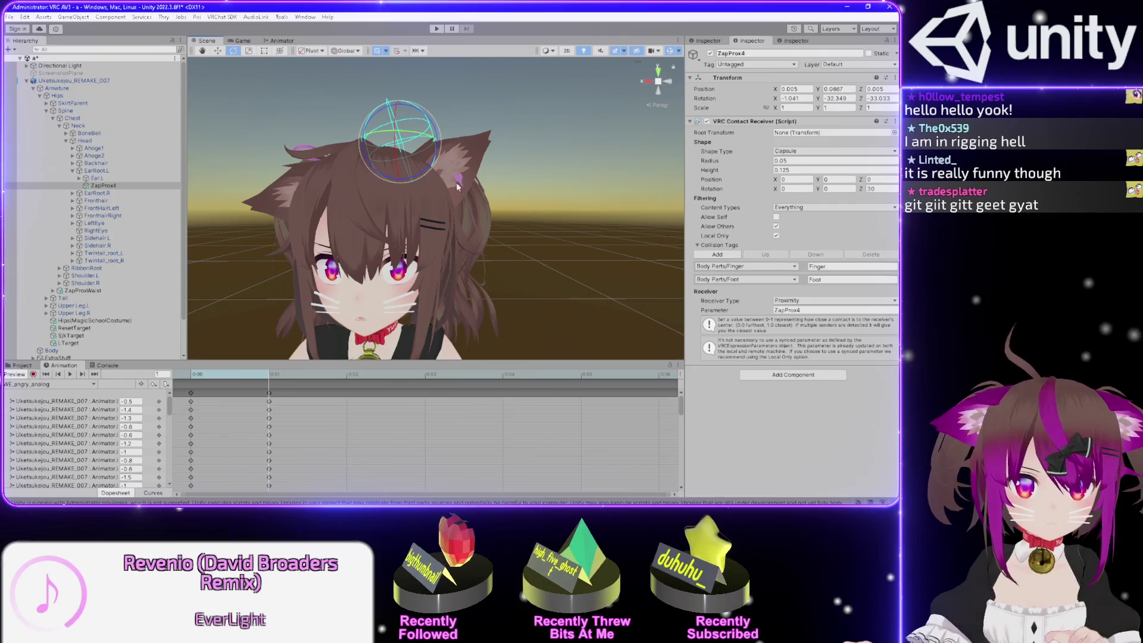
key("Up")
key("Up")
left_click(16, 374)
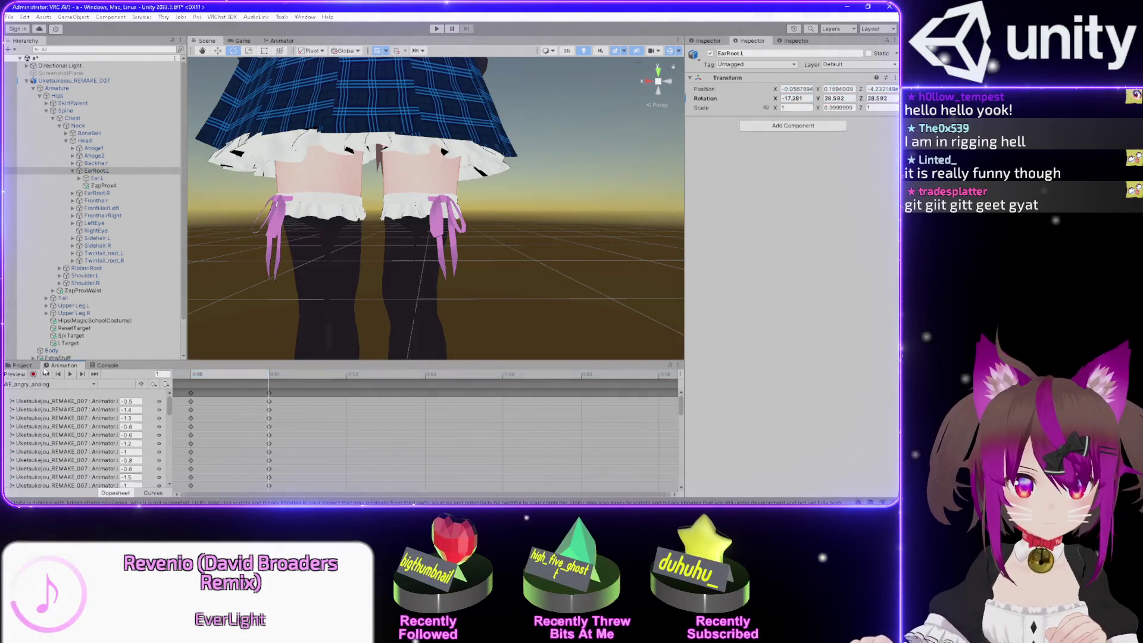
key("f")
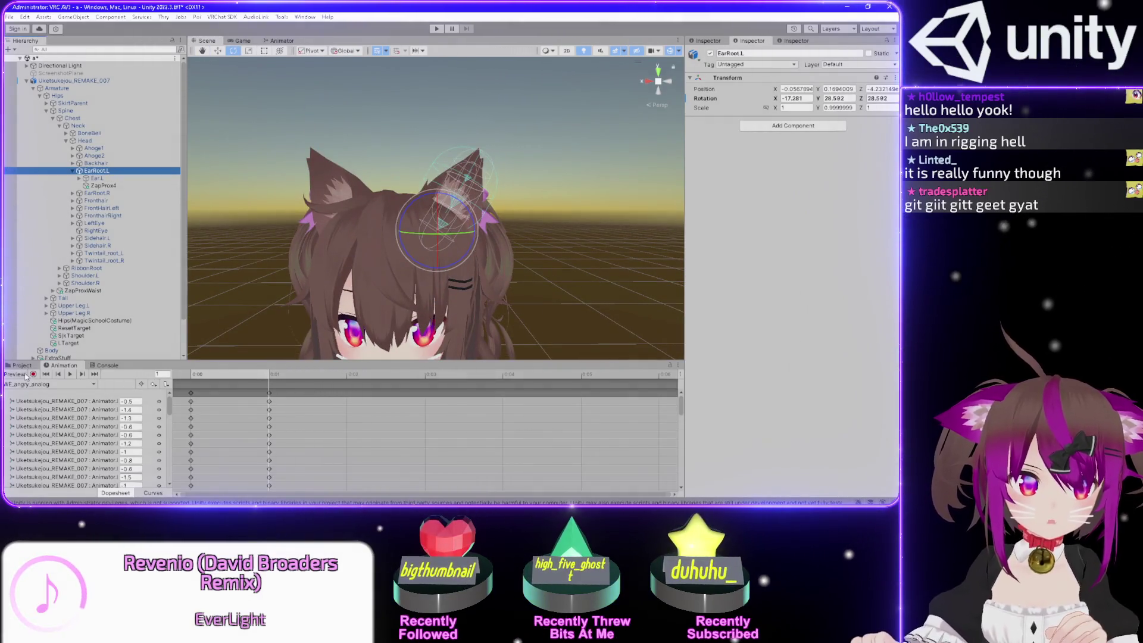
left_click(16, 374)
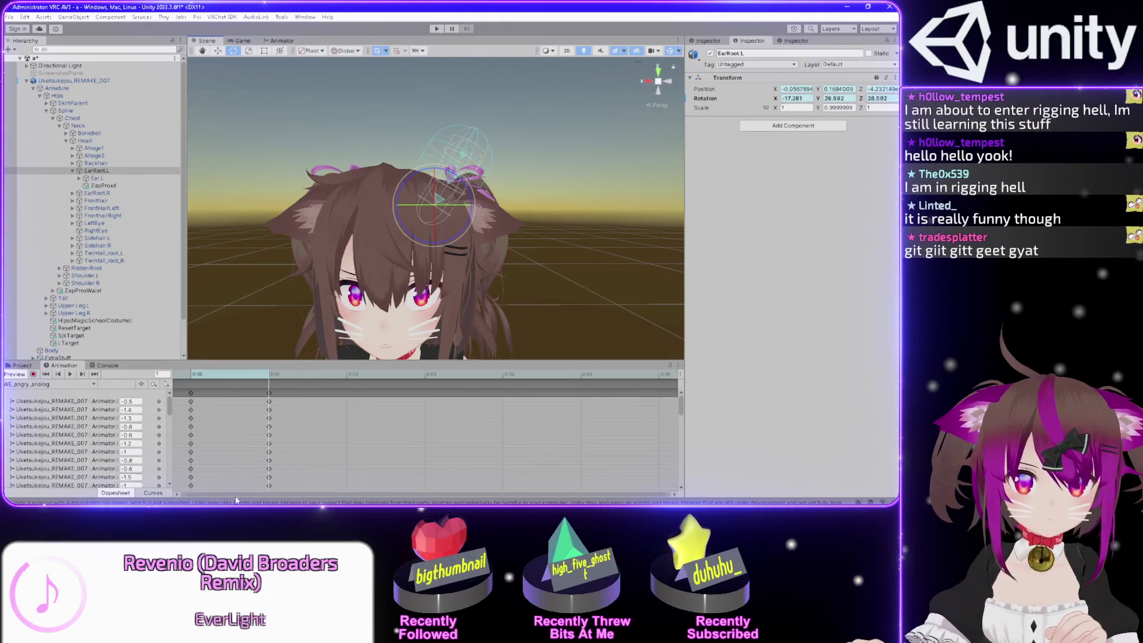
key("period")
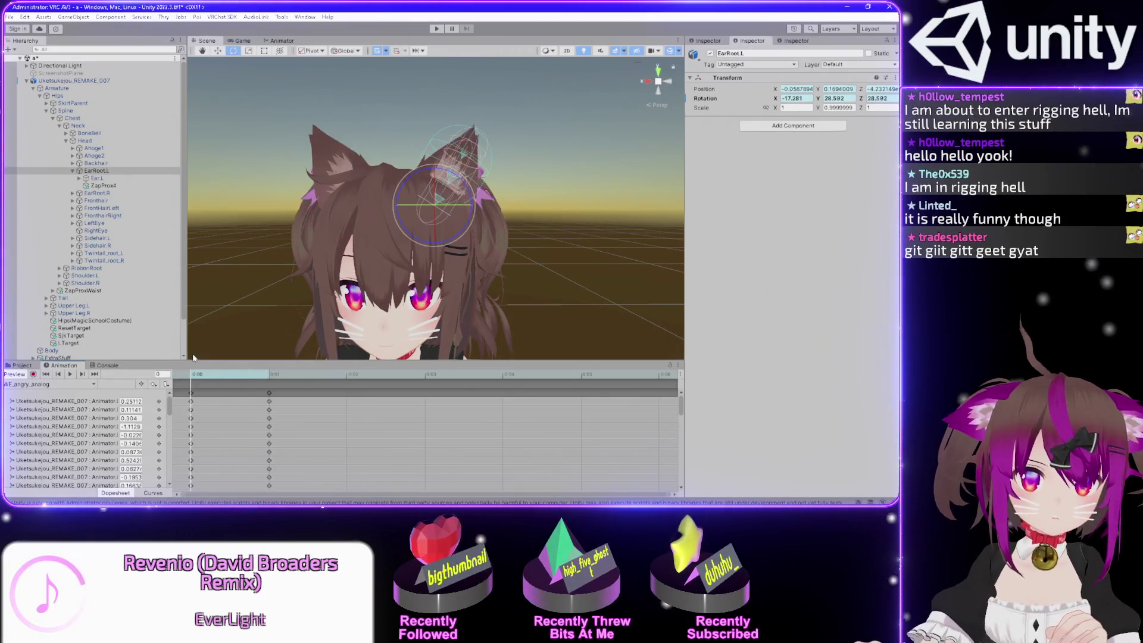
key("comma")
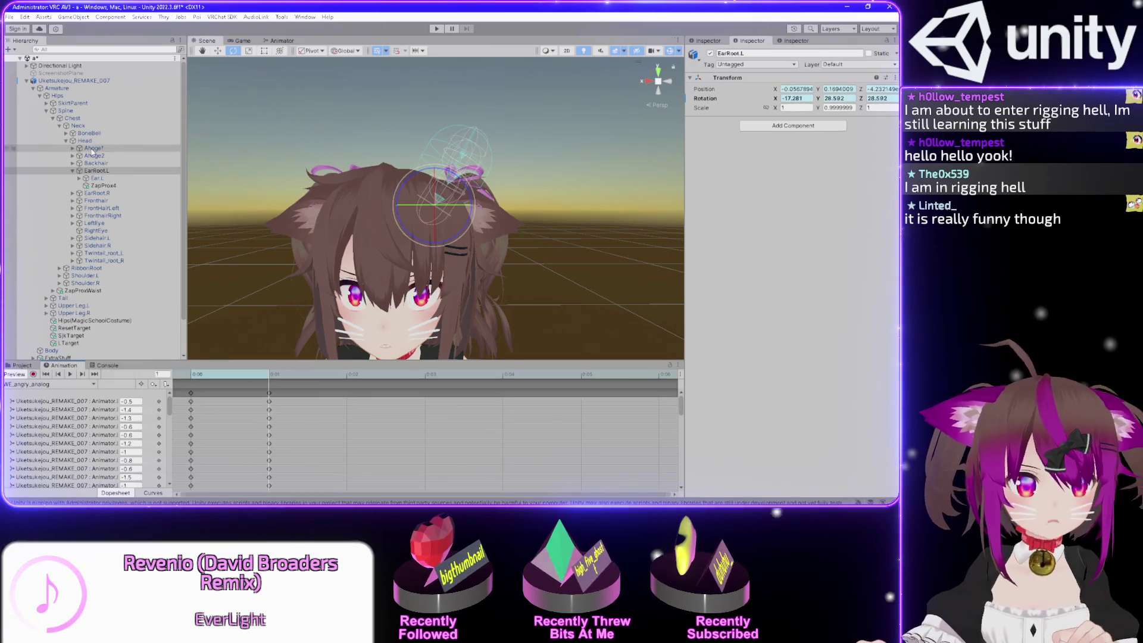
left_click(103, 186)
left_click_drag(566, 246, 473, 246)
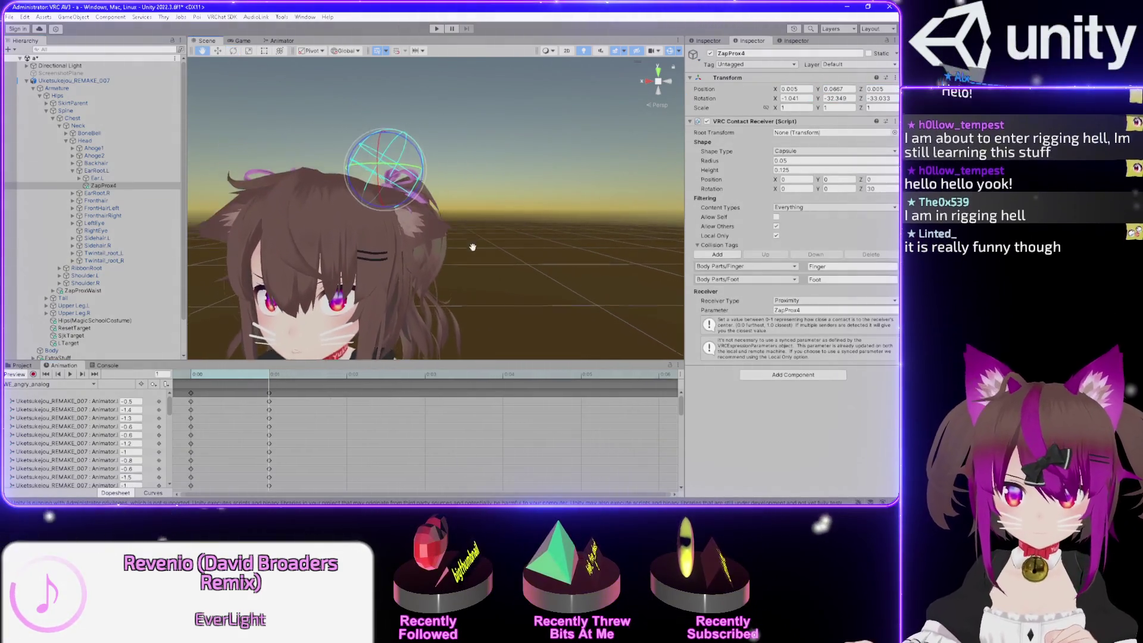
Orbit and zoom to a front close-up of the ZapProx4 receiver on the left ear
left_click(658, 84)
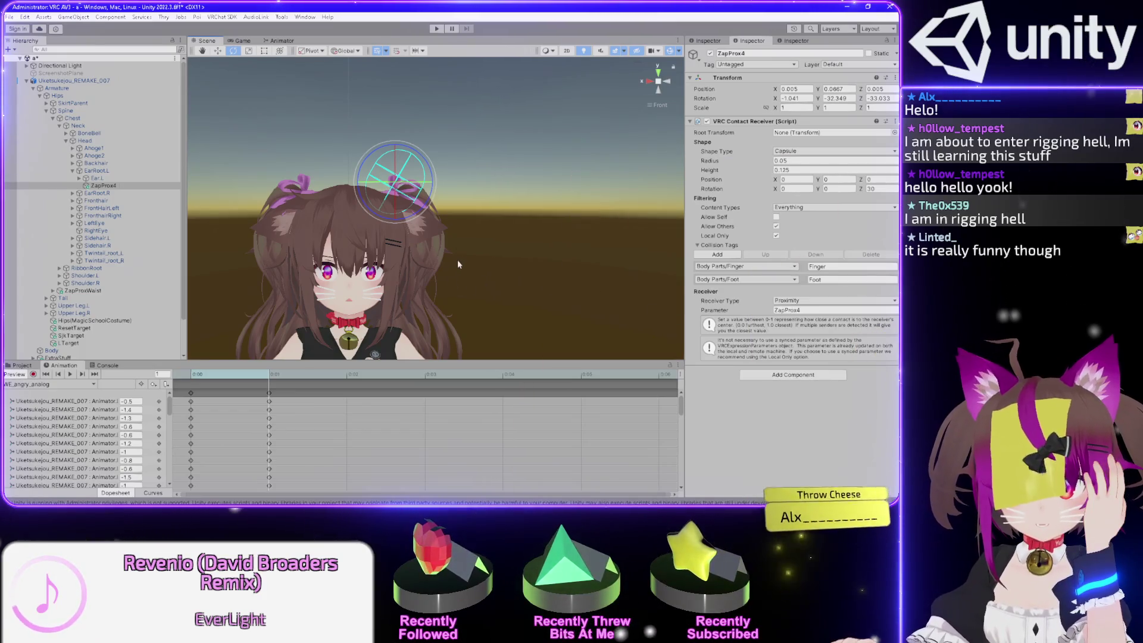
scroll(461, 254, "up", 5)
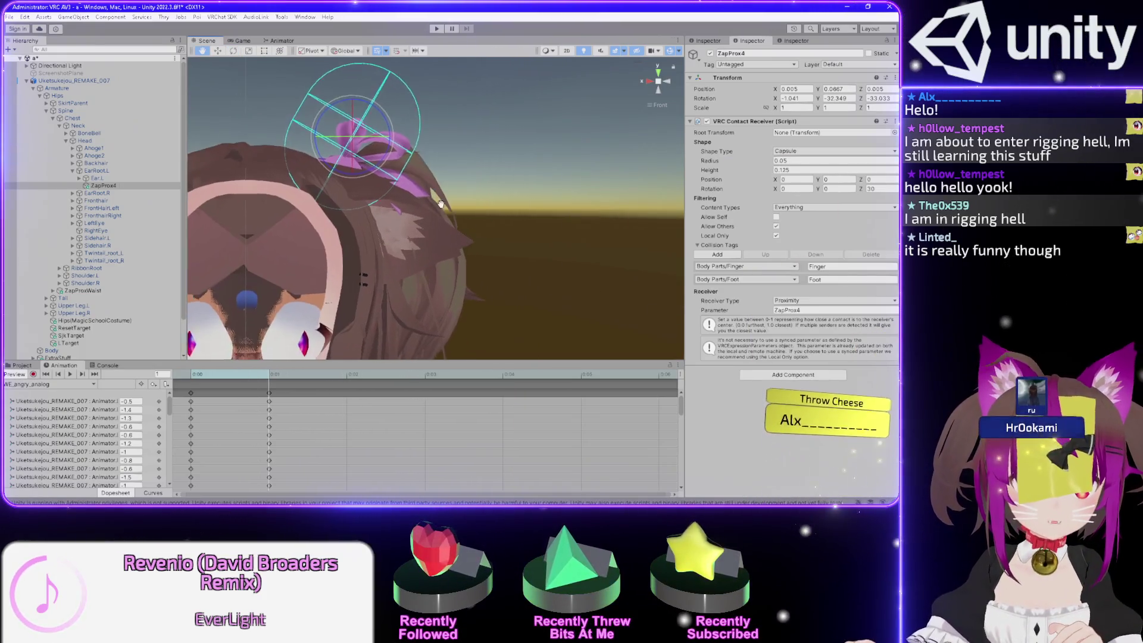
mouse_move(495, 182)
left_mouse_down()
mouse_move(533, 108)
mouse_move(488, 122)
mouse_move(639, 106)
mouse_move(600, 131)
mouse_move(620, 80)
mouse_move(595, 98)
mouse_move(595, 172)
mouse_move(501, 246)
mouse_move(470, 239)
left_mouse_up()
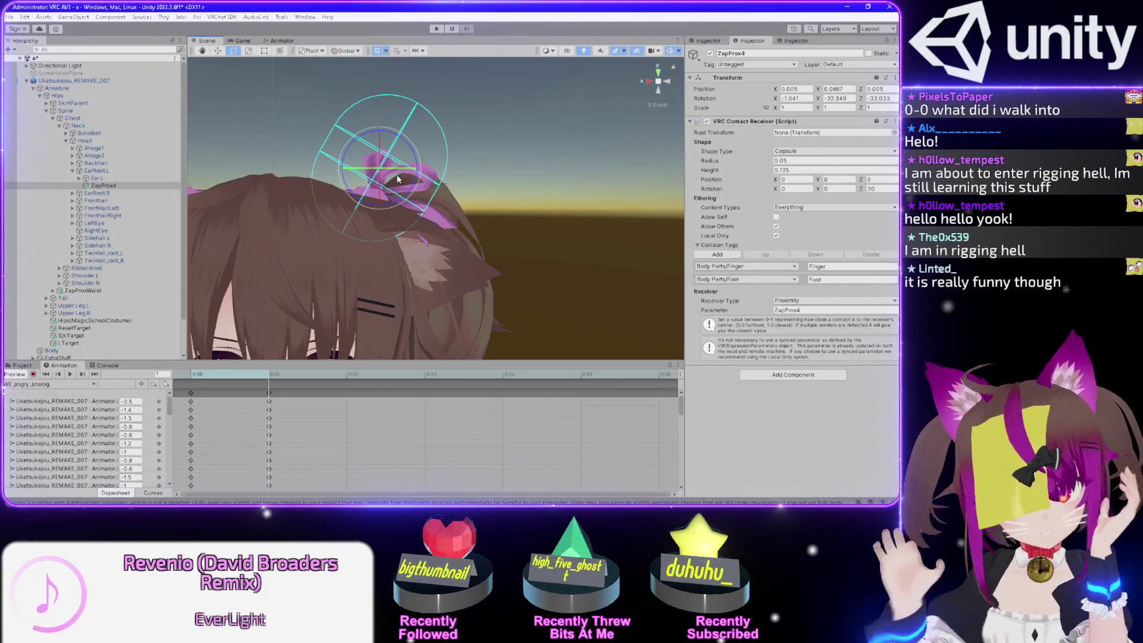
left_click_drag(374, 225, 422, 162)
key("e")
key("f")
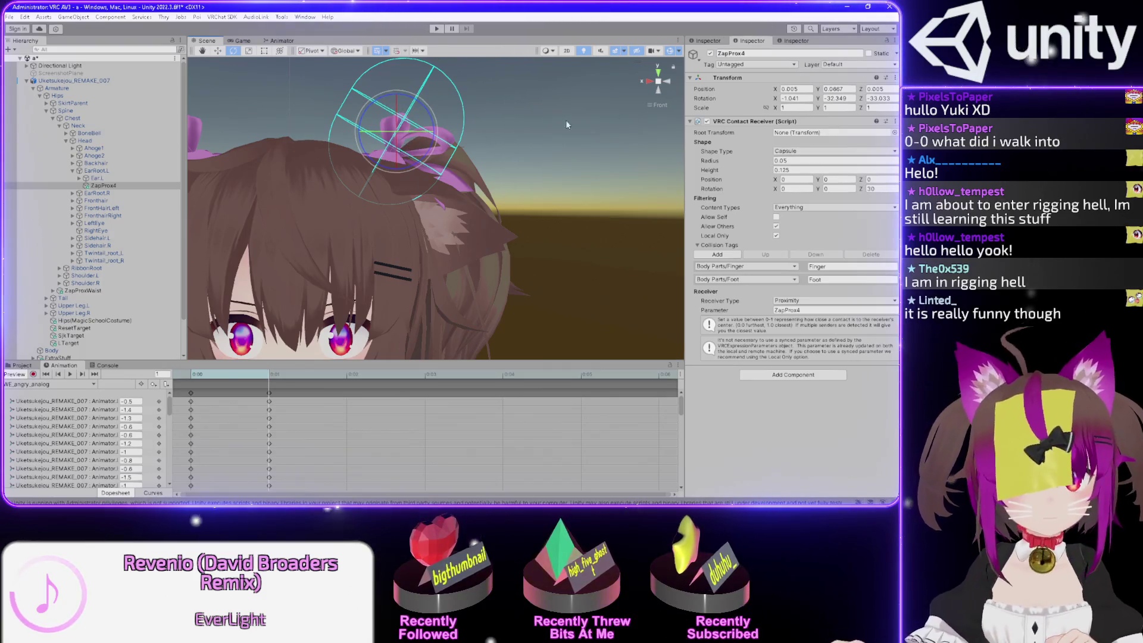
scroll(431, 87, "up", 5)
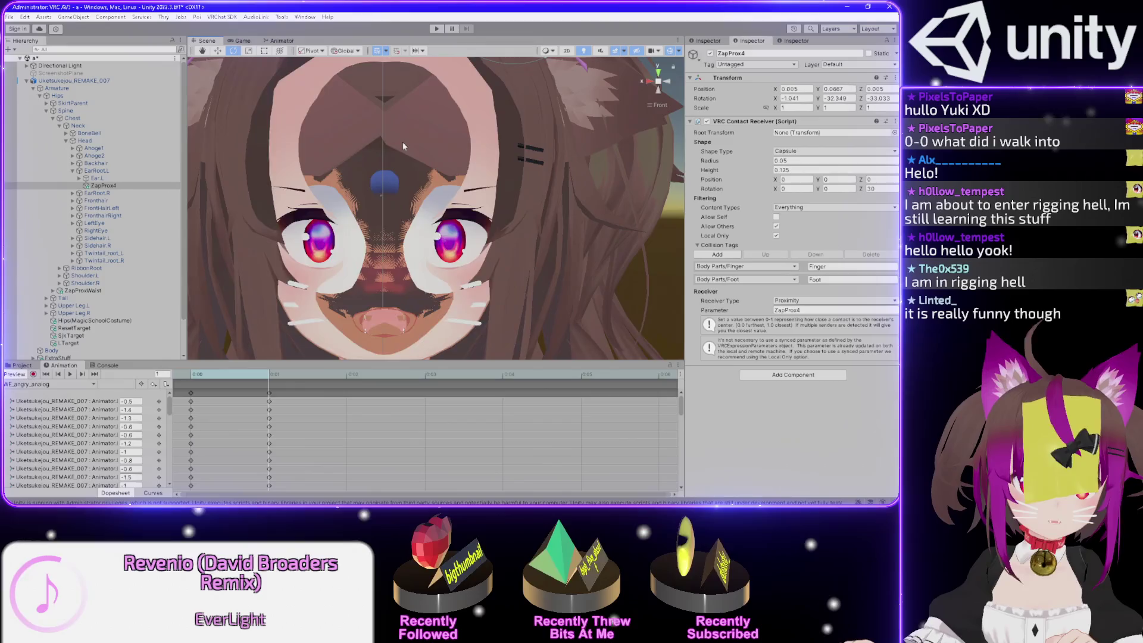
scroll(402, 142, "up", 5)
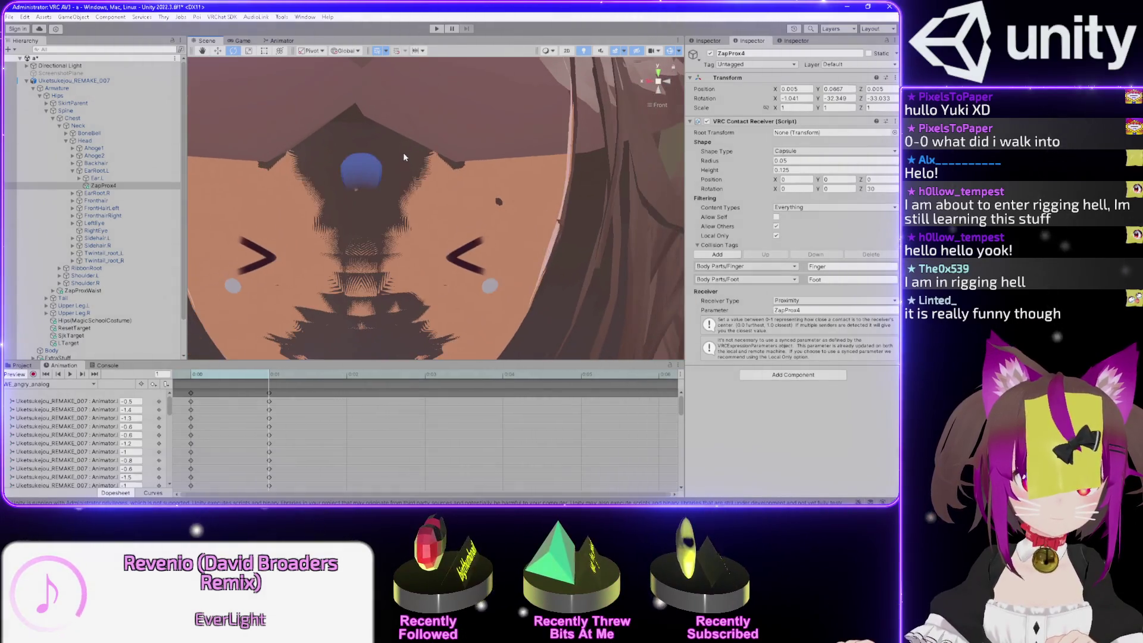
scroll(413, 151, "down", 6)
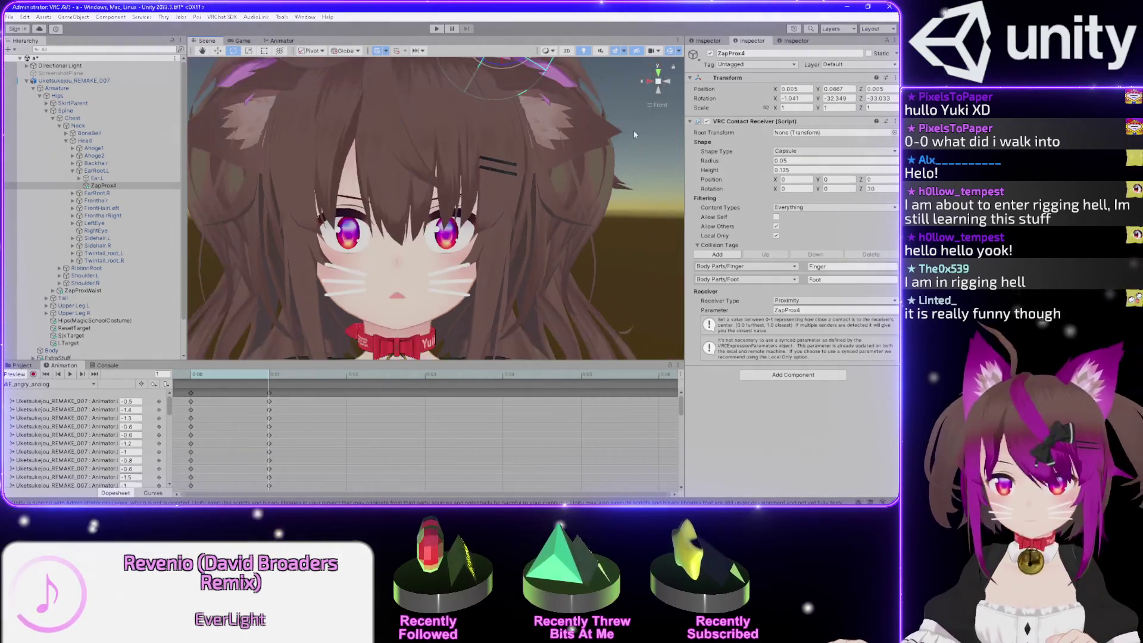
mouse_move(573, 155)
left_mouse_down()
mouse_move(542, 160)
mouse_move(468, 135)
left_mouse_up()
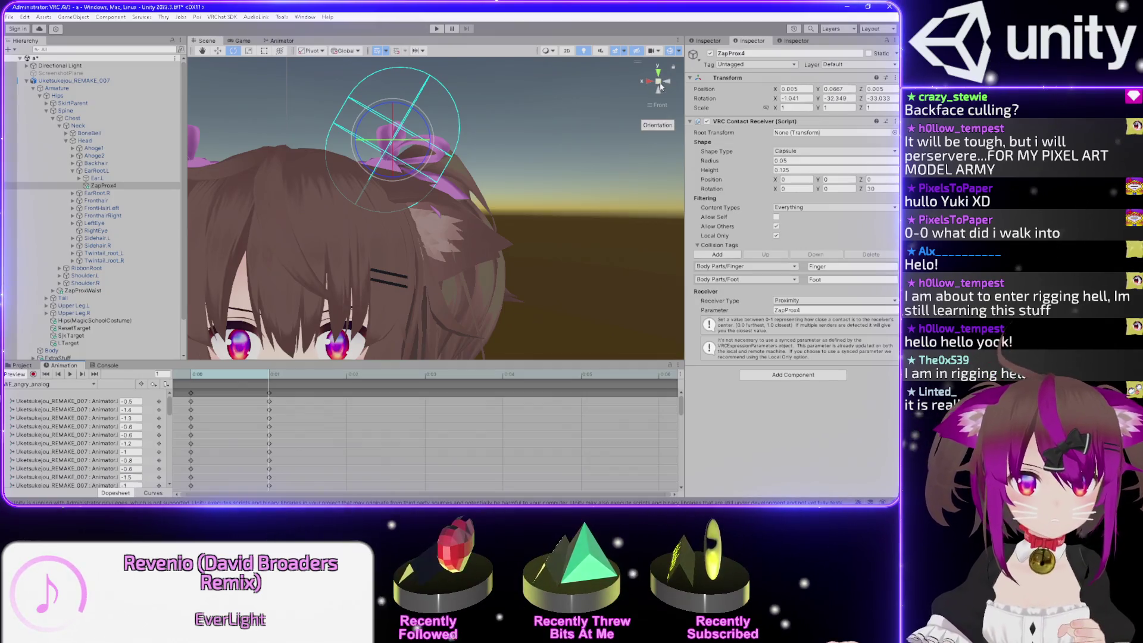
Move ZapProx4 onto the ear and back, and widen the Animation property list to show full names
left_click(218, 50)
left_click_drag(388, 138, 445, 237)
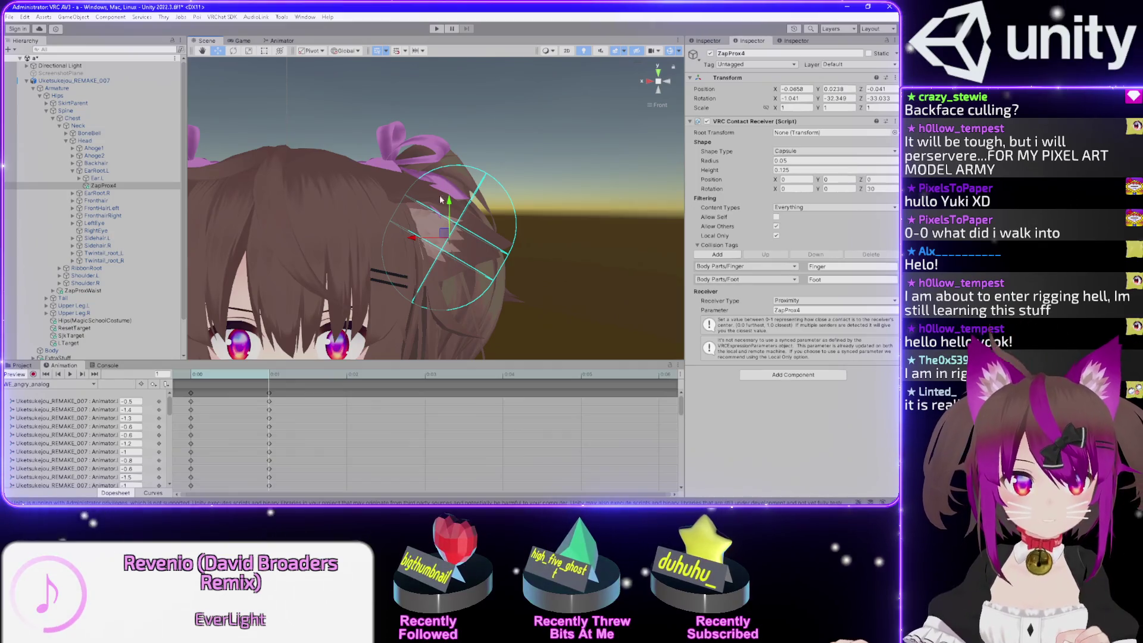
scroll(168, 412, "down", 5)
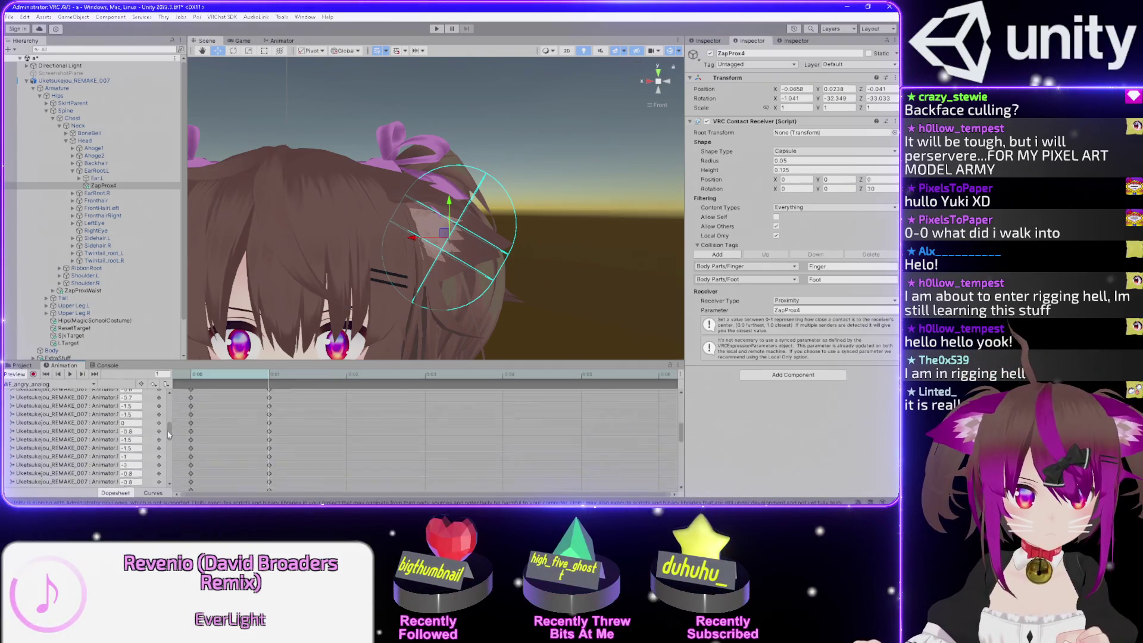
scroll(173, 404, "up", 5)
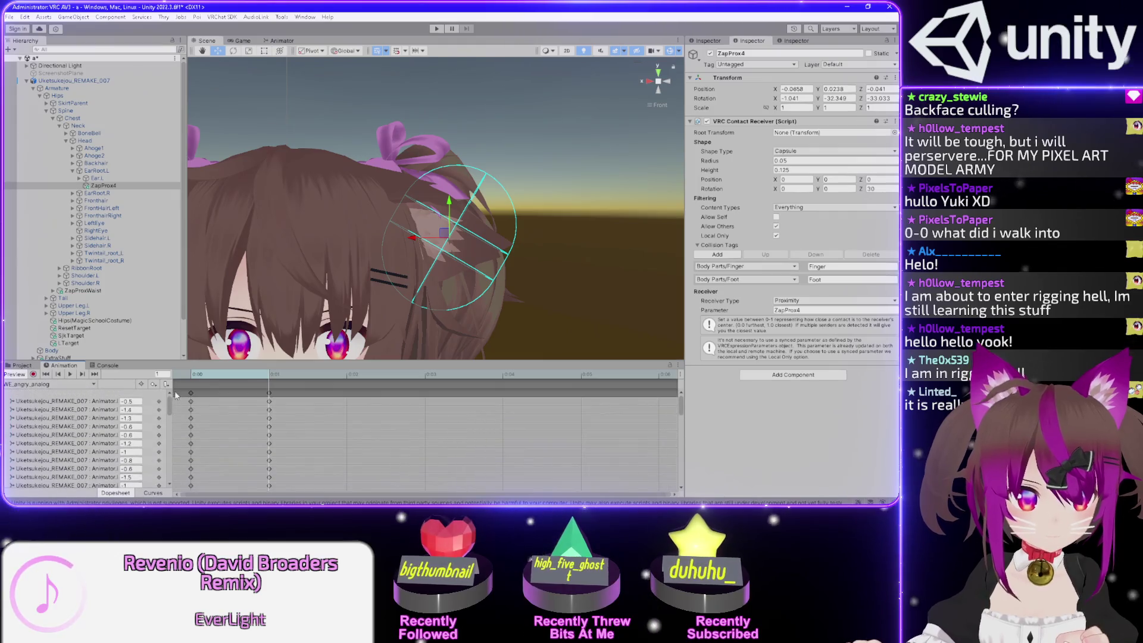
mouse_move(176, 399)
left_mouse_down()
mouse_move(280, 405)
mouse_move(262, 409)
mouse_move(272, 443)
mouse_move(273, 390)
left_mouse_up()
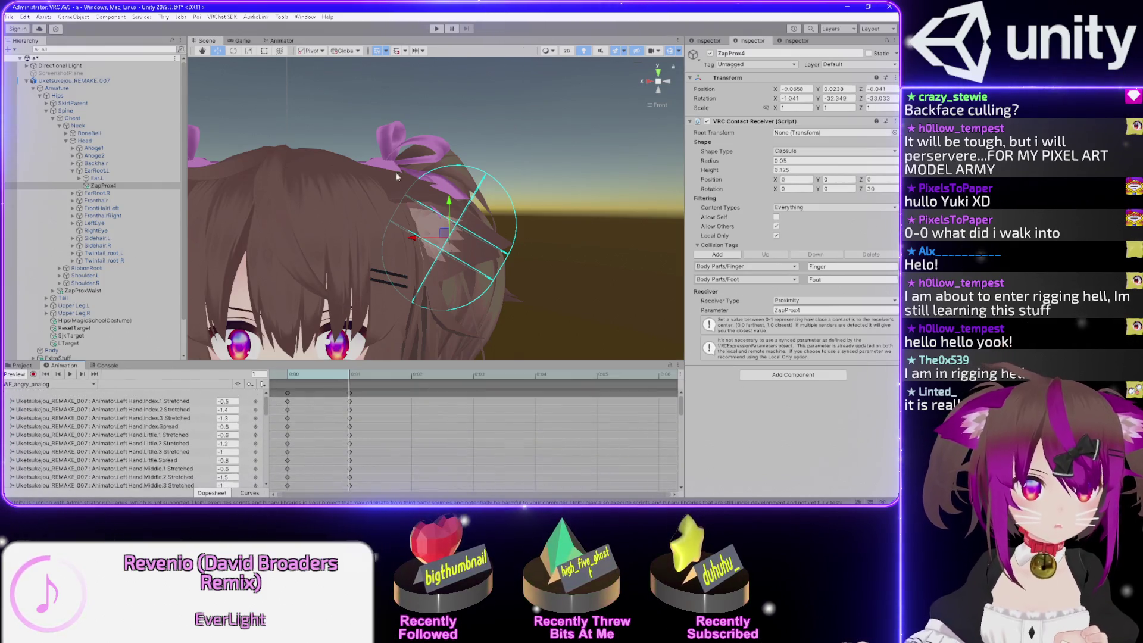
left_click_drag(485, 189, 428, 91)
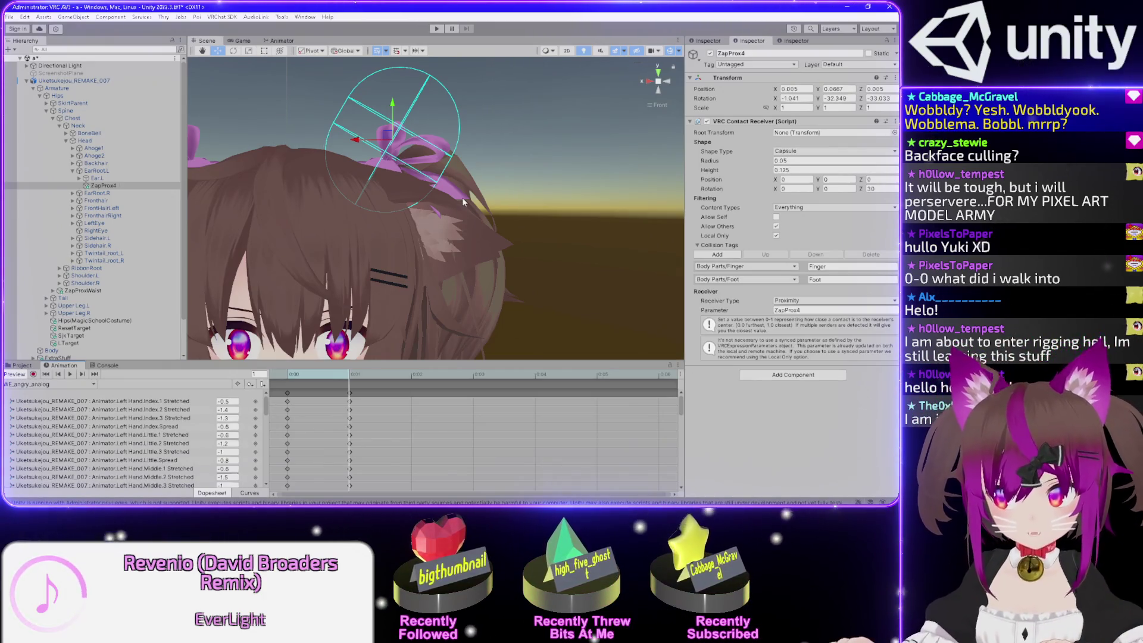
left_click_drag(495, 189, 528, 143)
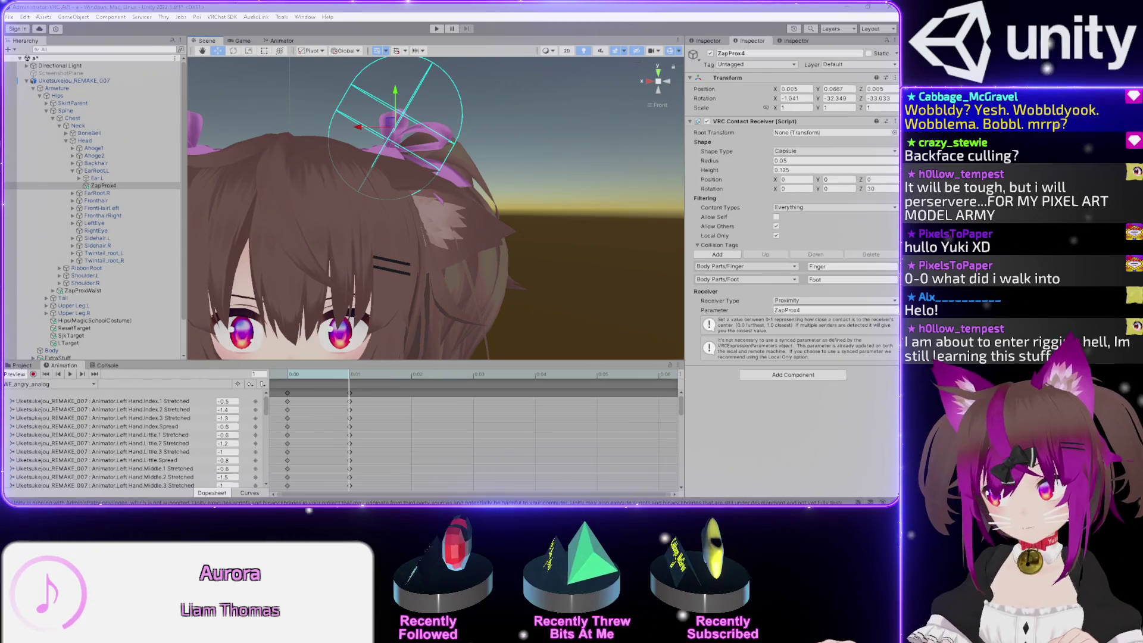
left_click(356, 170)
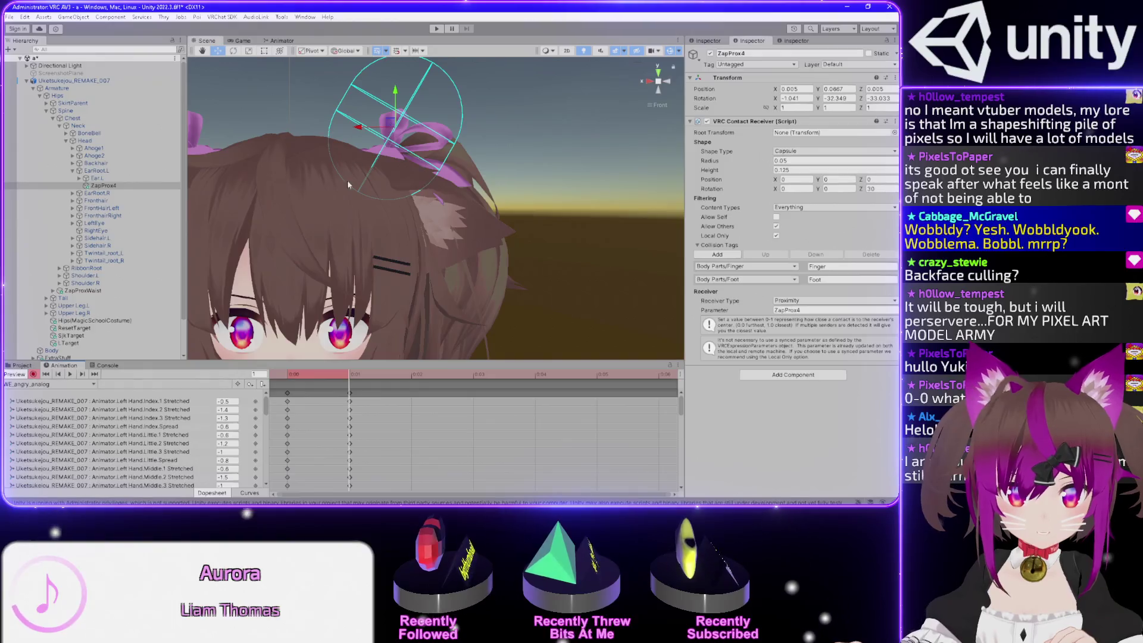
At frame 0, key ZapProx4 position 0.005, 0.0667, 0.005 and rotation -1.041, -32.349, -23.033, then expand both tracks
left_click(290, 377)
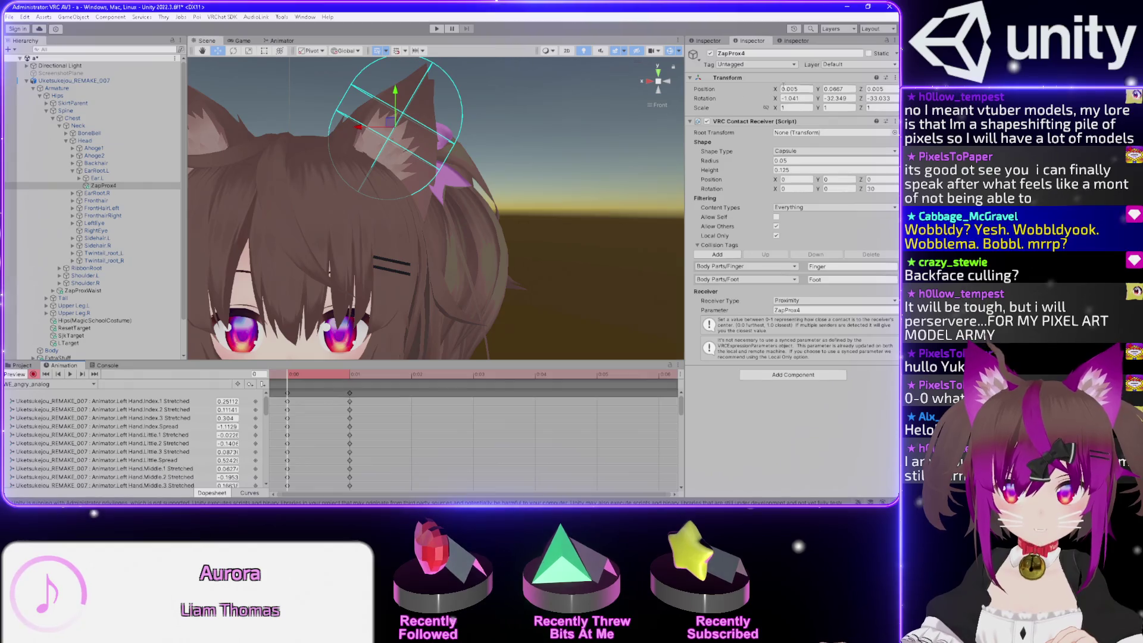
left_click(801, 89)
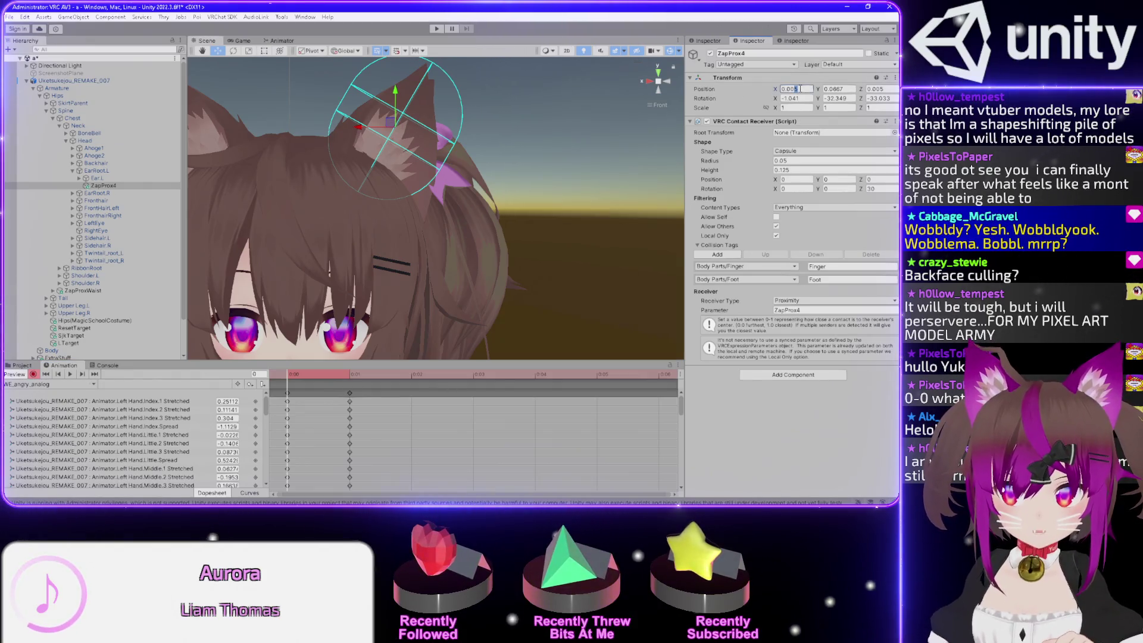
key("Return")
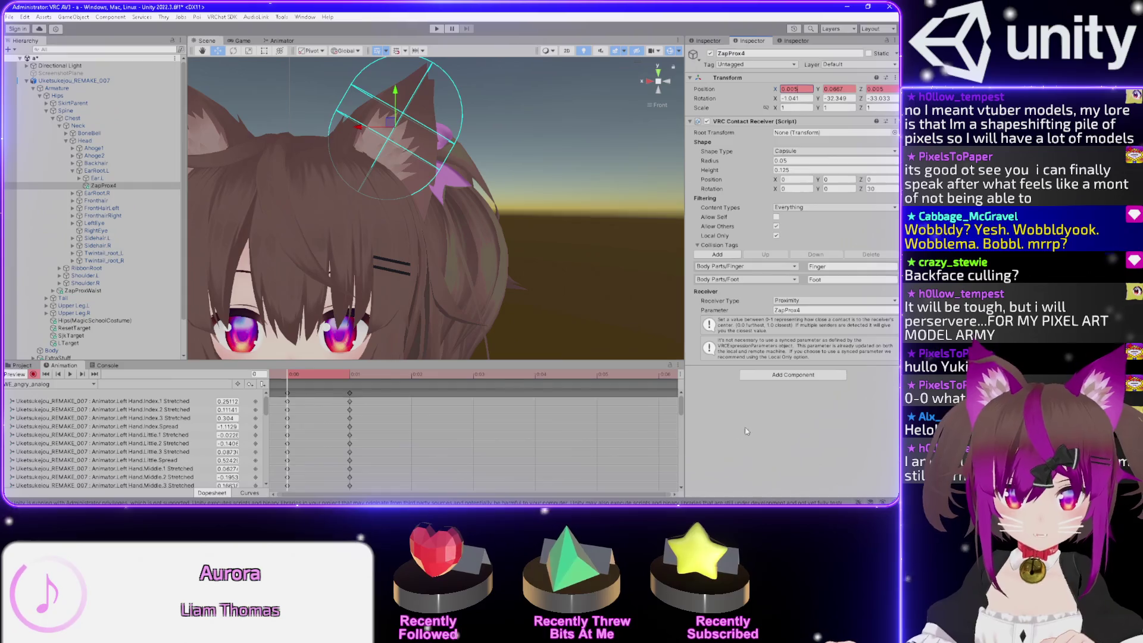
scroll(677, 476, "down", 15)
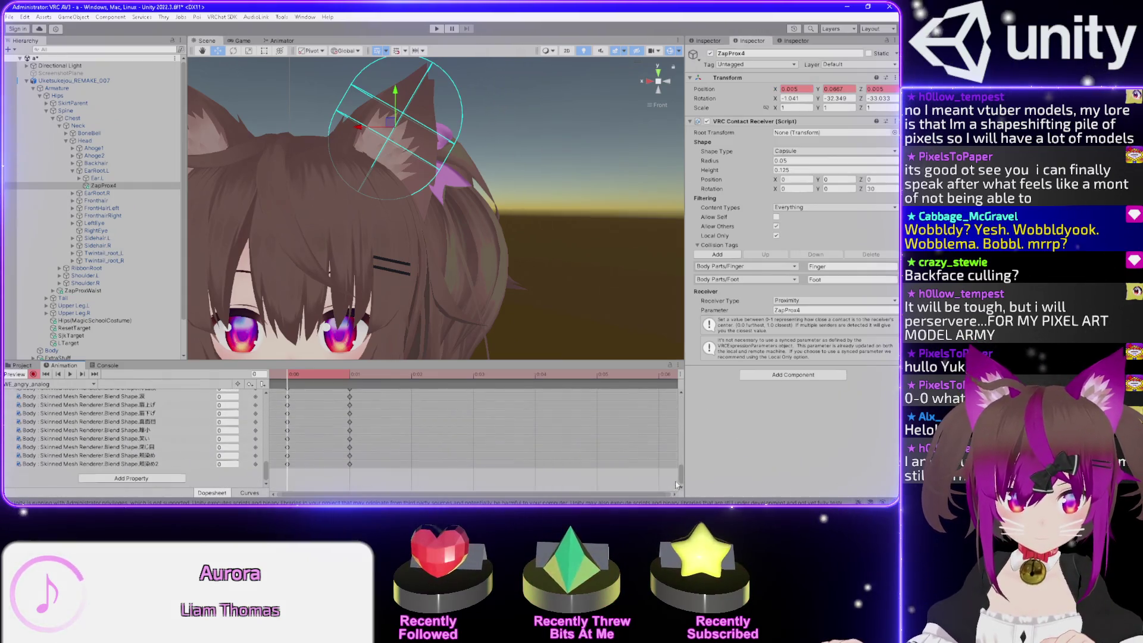
scroll(670, 441, "up", 5)
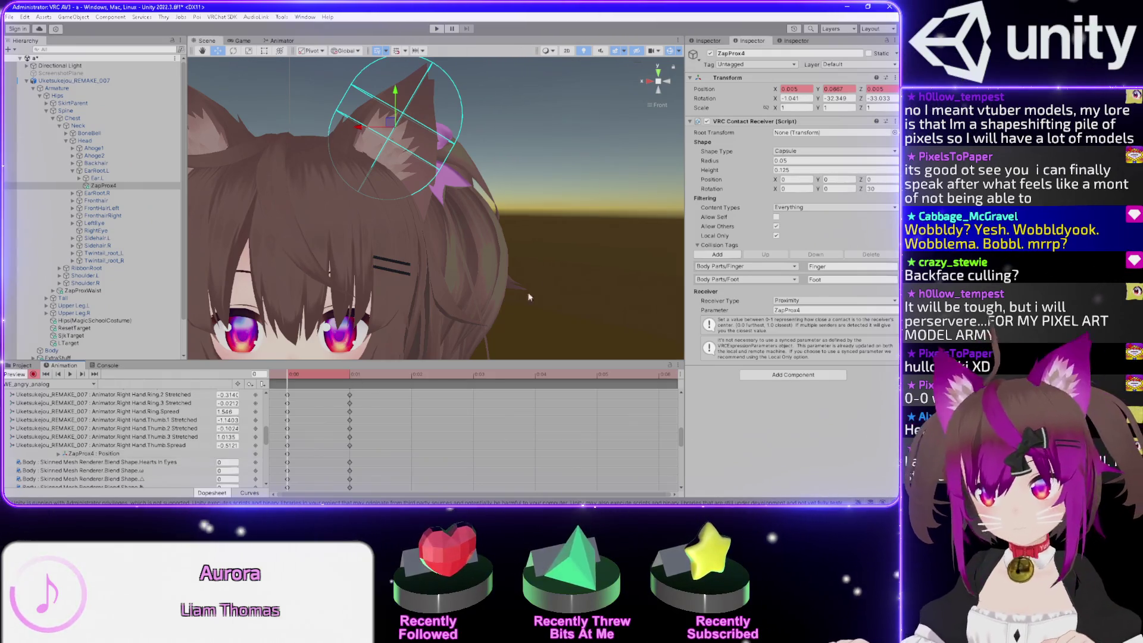
left_click(800, 98)
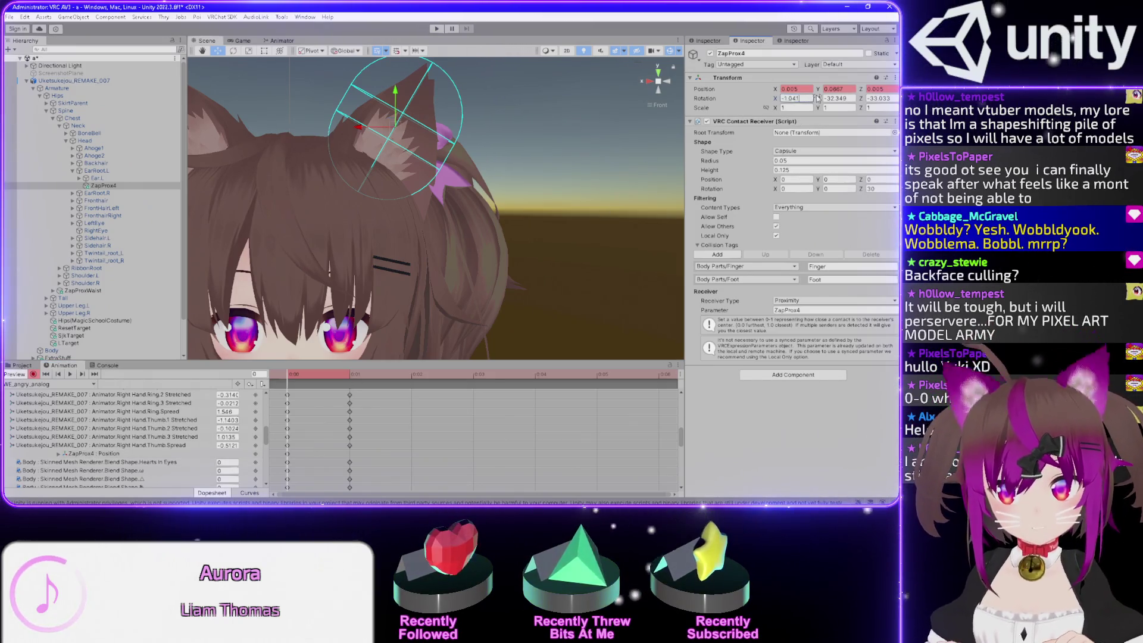
key("Return")
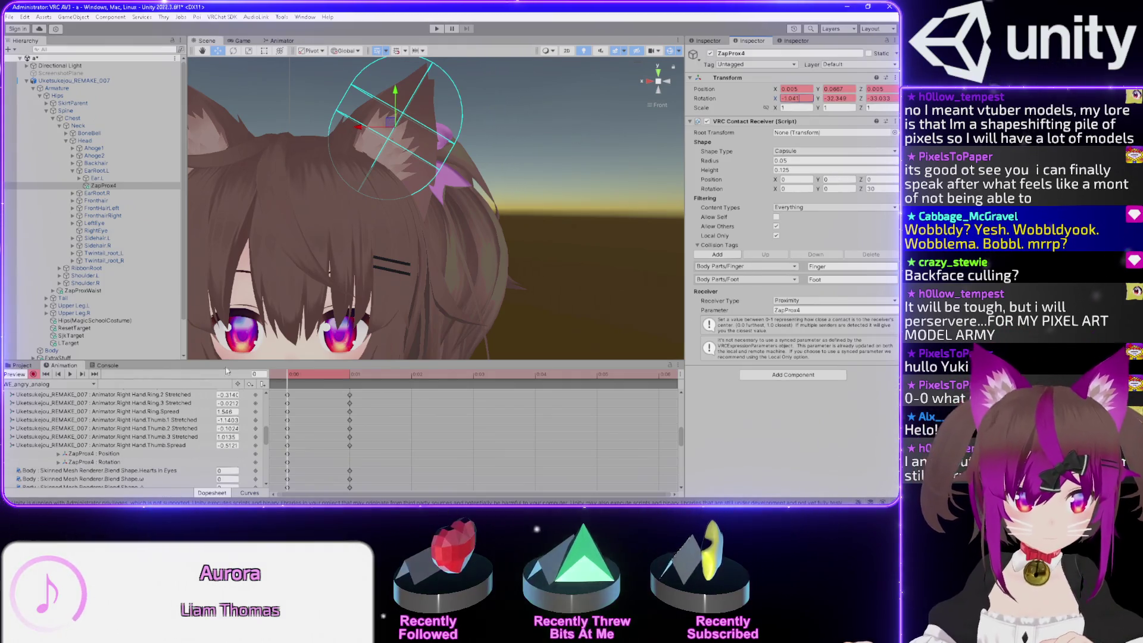
left_click(59, 454)
scroll(59, 456, "down", 1)
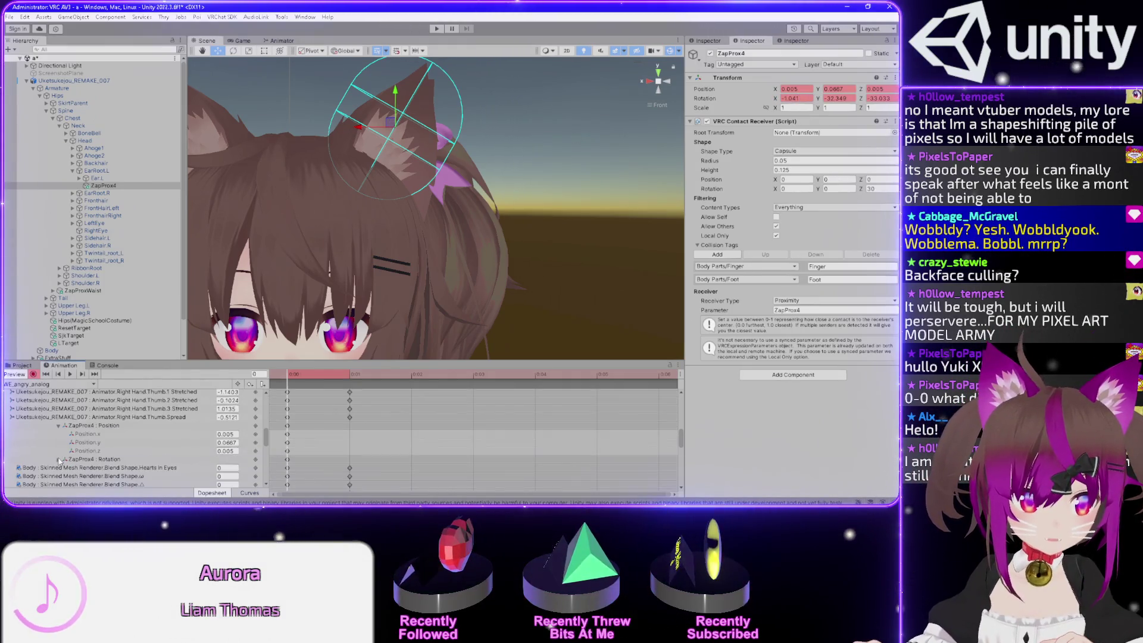
left_click(58, 459)
scroll(71, 459, "down", 1)
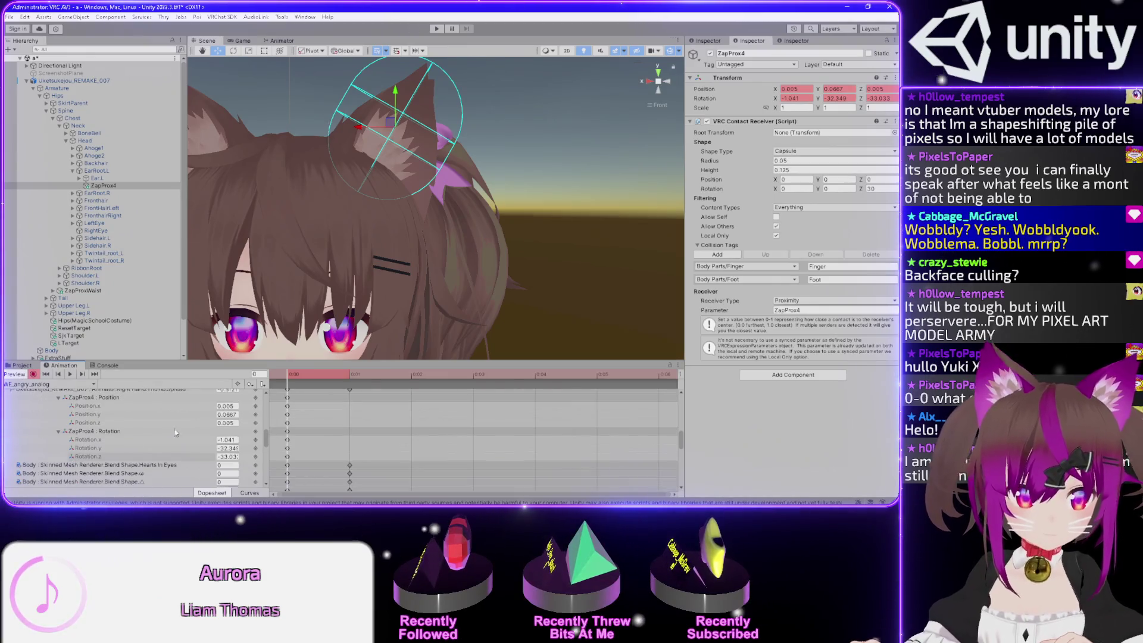
At frame 1, place ZapProx4 on the ear at position -0.0593, 0.0272, -0.0348, rotation -1.11, -33.584, 26.684
left_click_drag(295, 376, 349, 374)
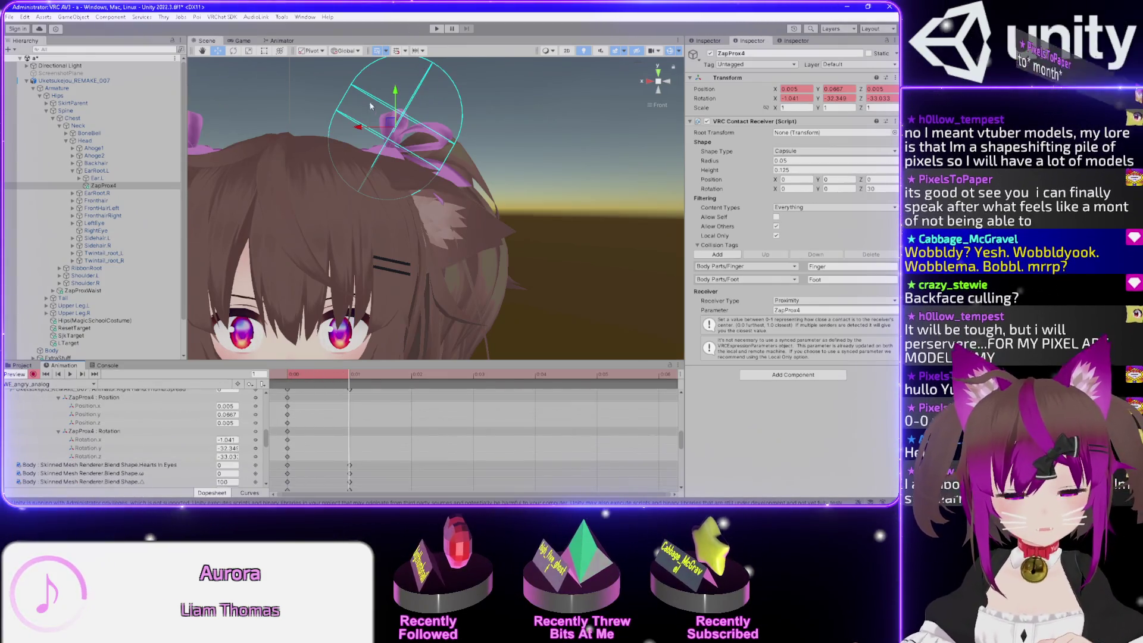
mouse_move(388, 125)
left_mouse_down()
mouse_move(415, 130)
mouse_move(436, 203)
mouse_move(460, 221)
left_mouse_up()
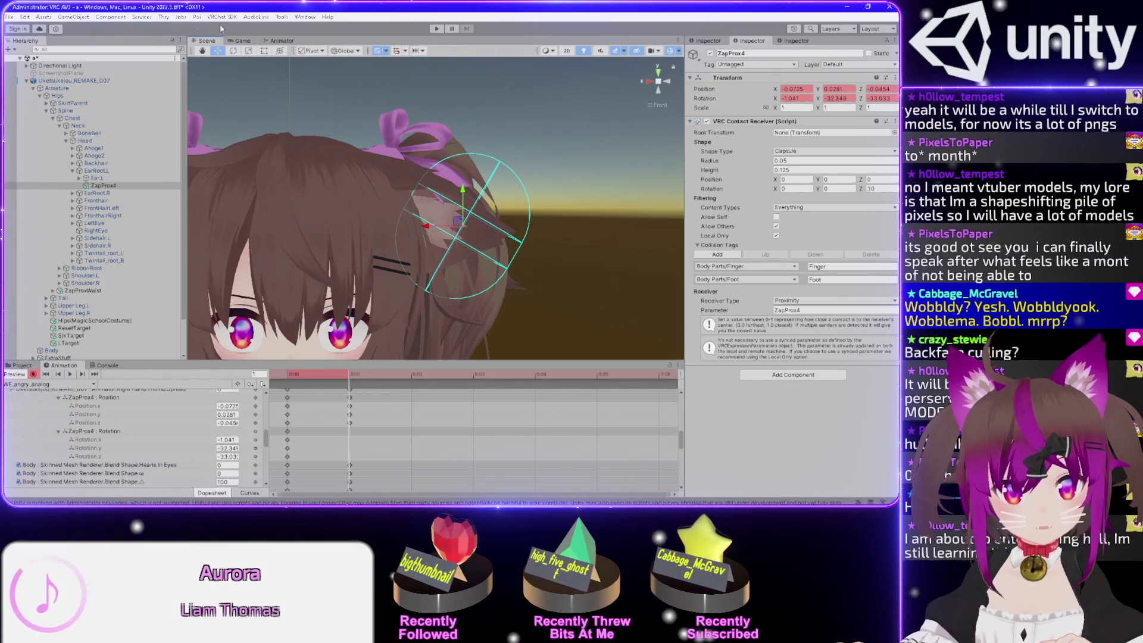
left_click(233, 51)
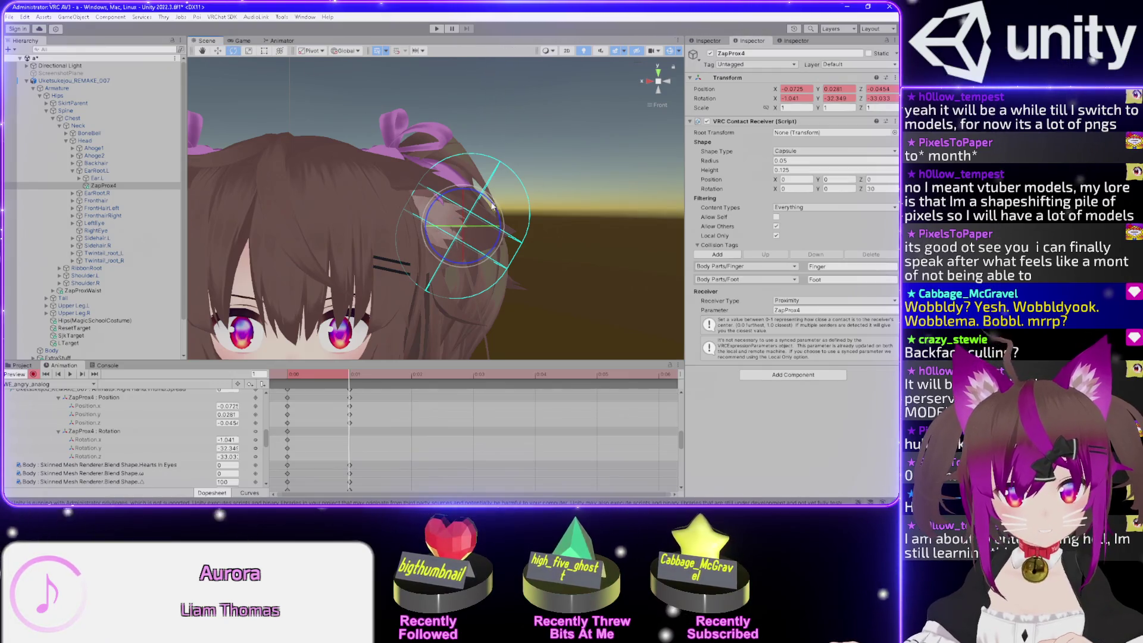
mouse_move(506, 235)
left_mouse_down()
mouse_move(501, 221)
mouse_move(511, 244)
mouse_move(459, 286)
mouse_move(444, 276)
mouse_move(598, 227)
mouse_move(574, 216)
mouse_move(586, 224)
left_mouse_up()
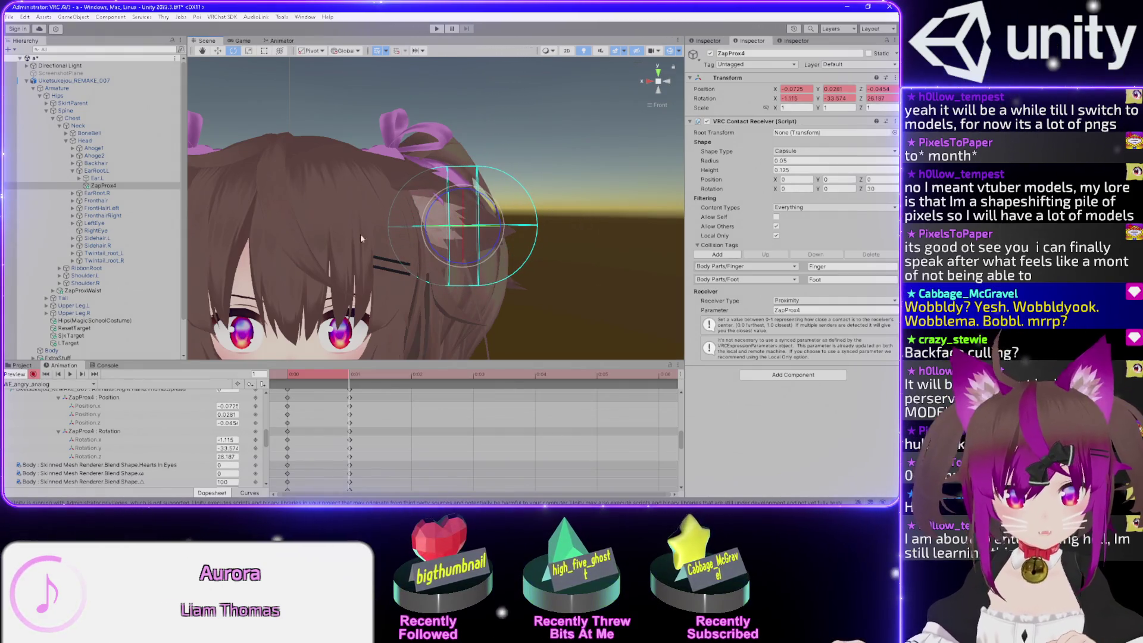
mouse_move(291, 188)
left_mouse_down()
mouse_move(396, 166)
mouse_move(294, 184)
left_mouse_up()
left_click_drag(500, 183, 502, 185)
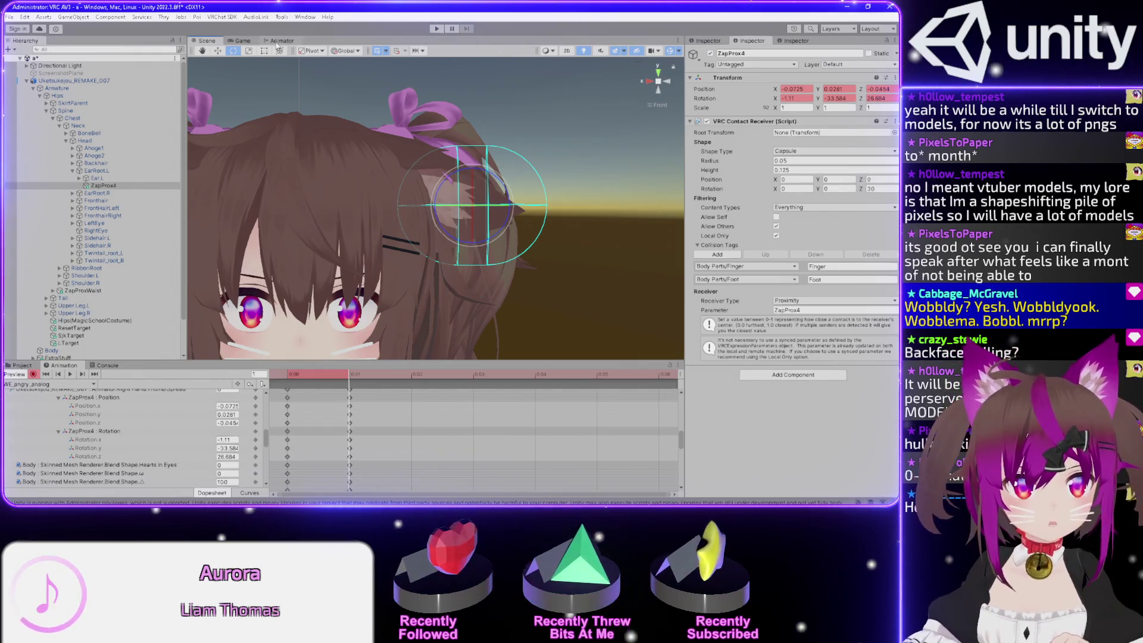
left_click(219, 51)
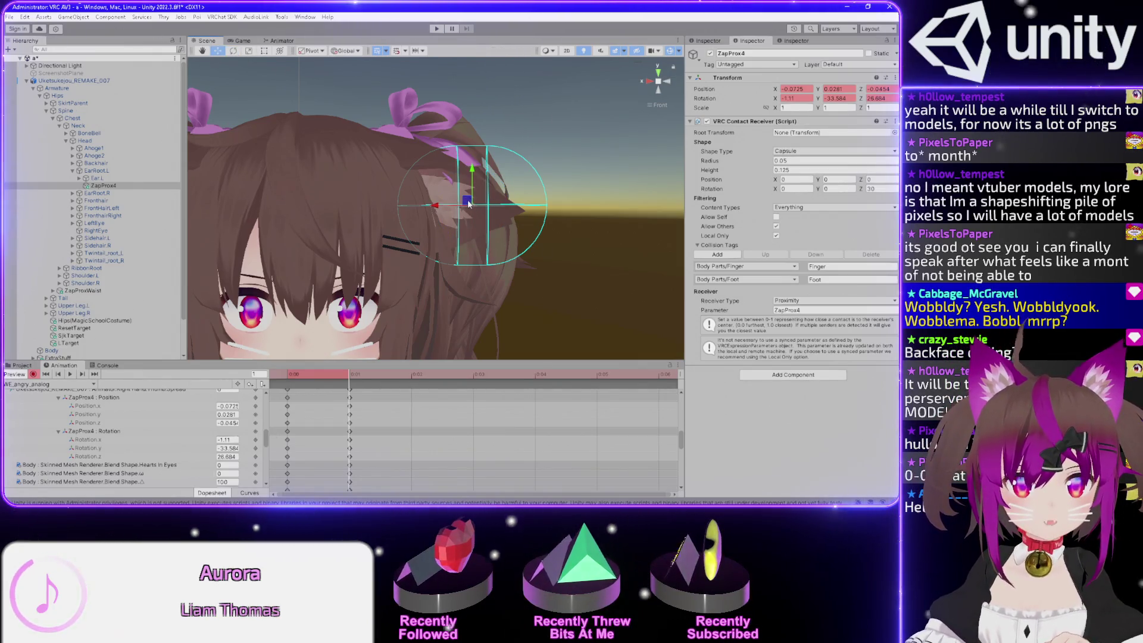
left_click_drag(467, 203, 451, 193)
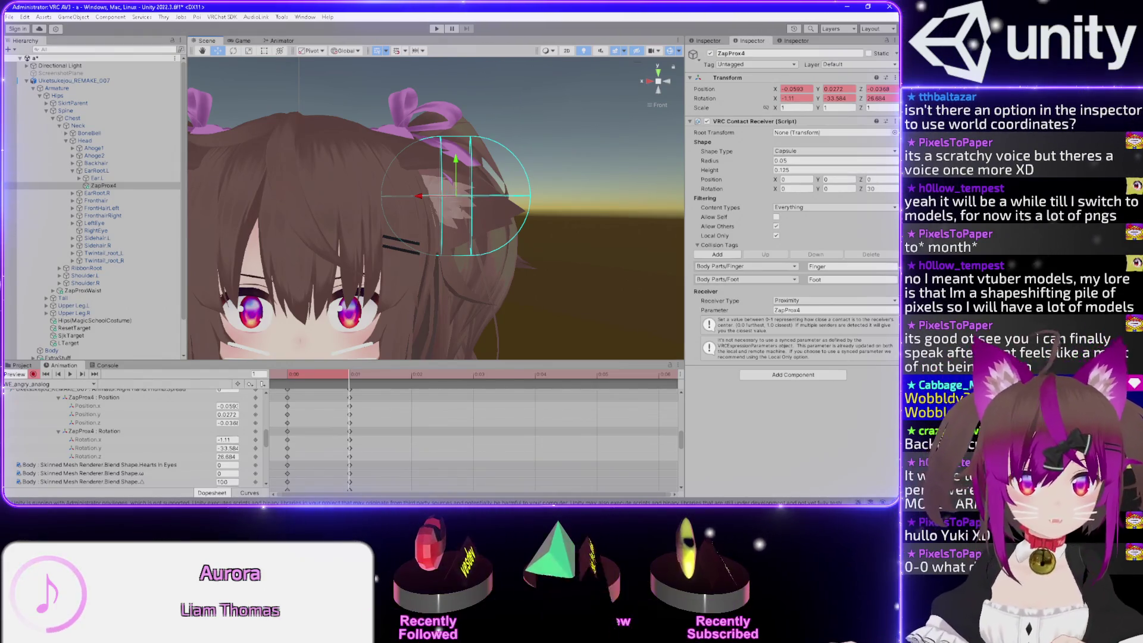
left_click_drag(488, 212, 429, 229)
scroll(423, 233, "up", 3)
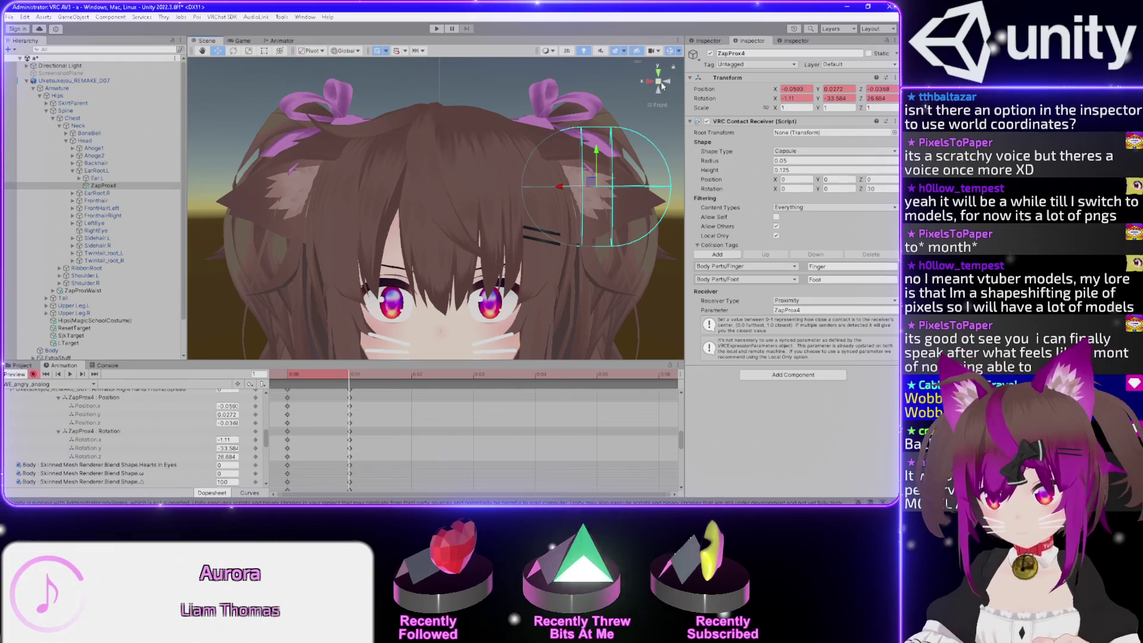
Check ZapProx4's placement on the left ear from side and front views
mouse_move(600, 181)
left_mouse_down()
mouse_move(429, 186)
mouse_move(415, 171)
mouse_move(367, 190)
mouse_move(411, 167)
mouse_move(534, 211)
mouse_move(340, 93)
mouse_move(411, 103)
mouse_move(399, 112)
mouse_move(458, 100)
mouse_move(493, 194)
mouse_move(357, 131)
mouse_move(309, 179)
mouse_move(387, 250)
mouse_move(544, 213)
mouse_move(548, 98)
mouse_move(625, 172)
left_mouse_up()
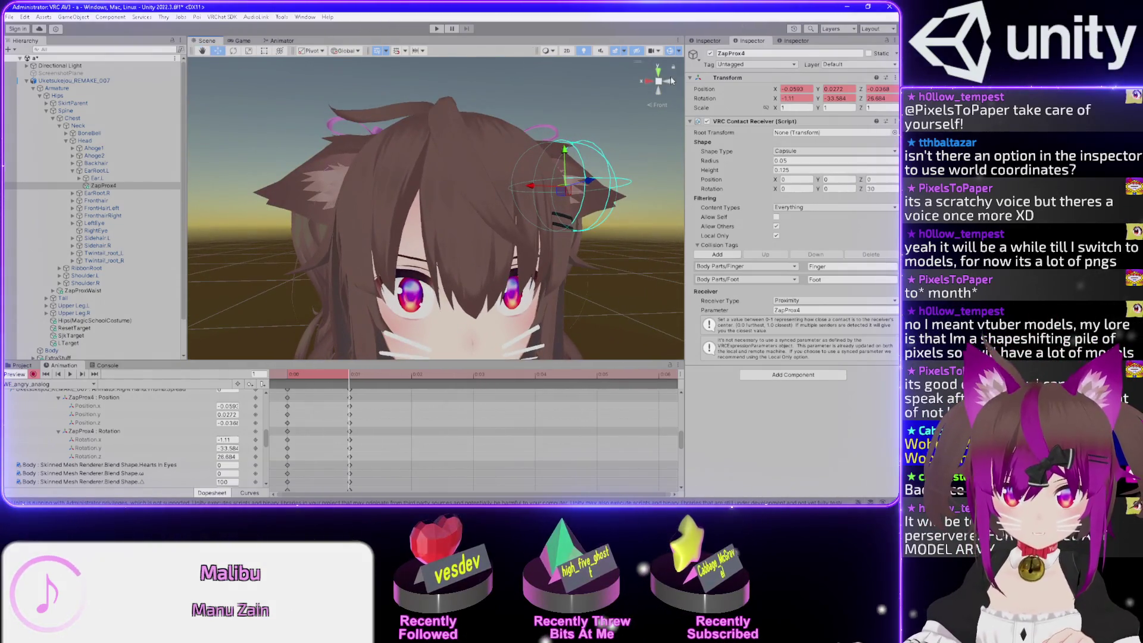
left_click(671, 81)
left_click(660, 88)
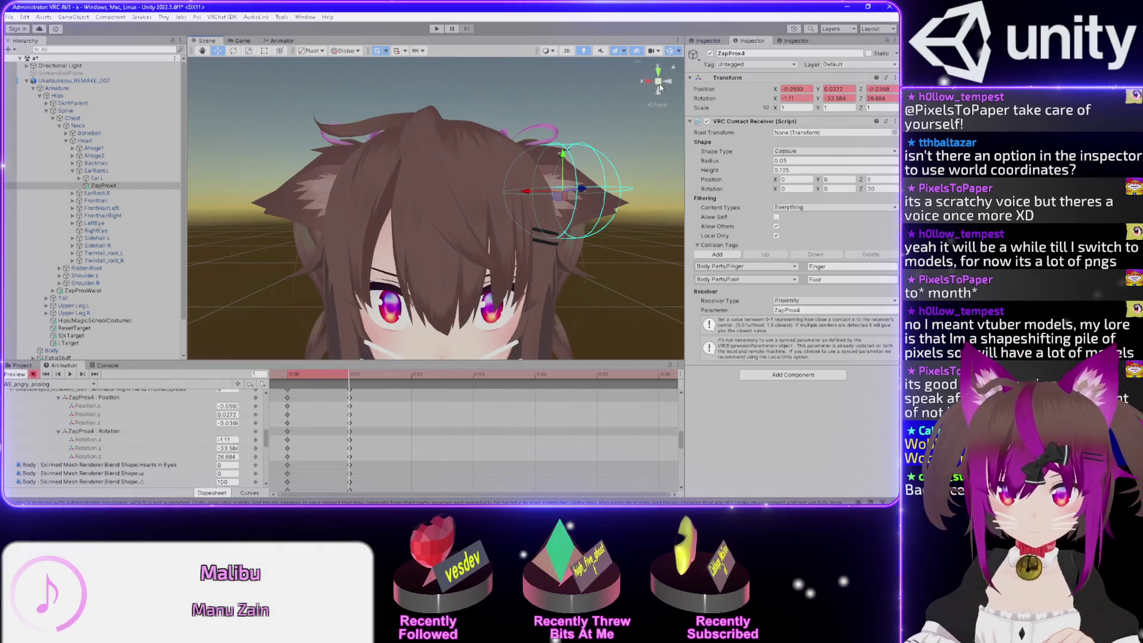
scroll(497, 202, "up", 3)
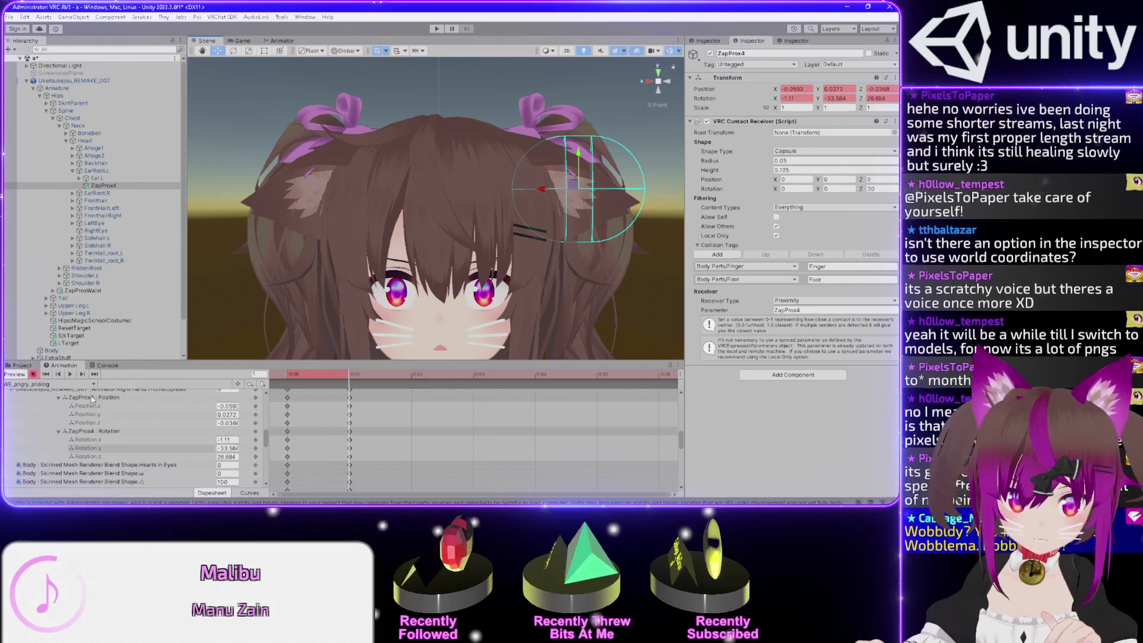
Collapse the ZapProx4 tracks, box-select their frame 0–1 keys, stop recording and open the clip list
left_click(113, 397)
left_click(58, 398)
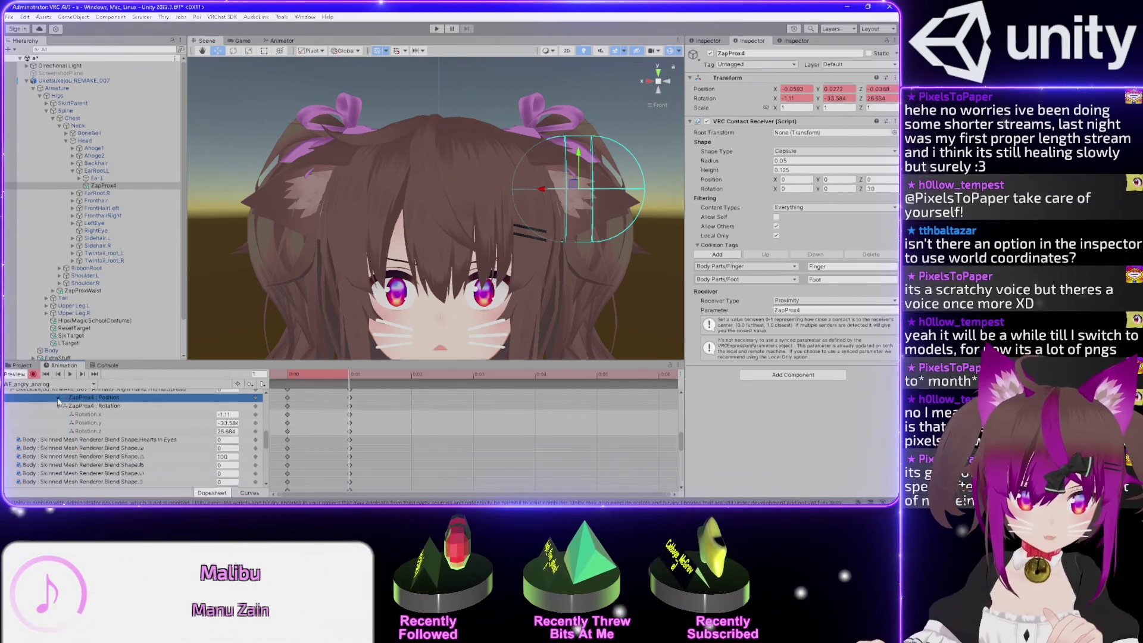
left_click(58, 405)
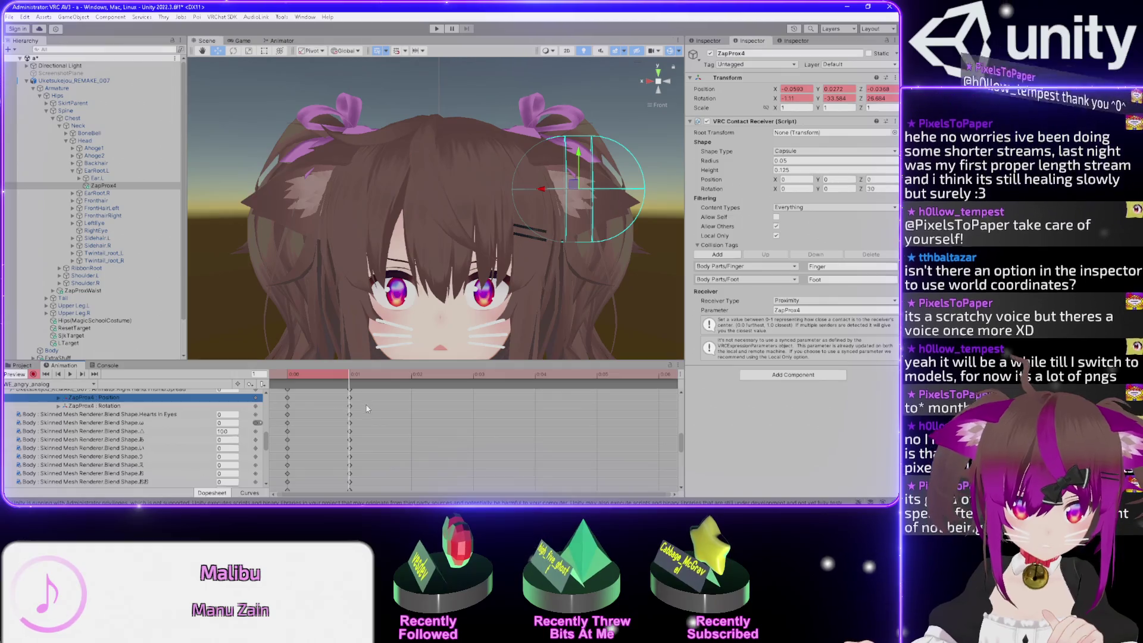
left_click_drag(280, 393, 356, 410)
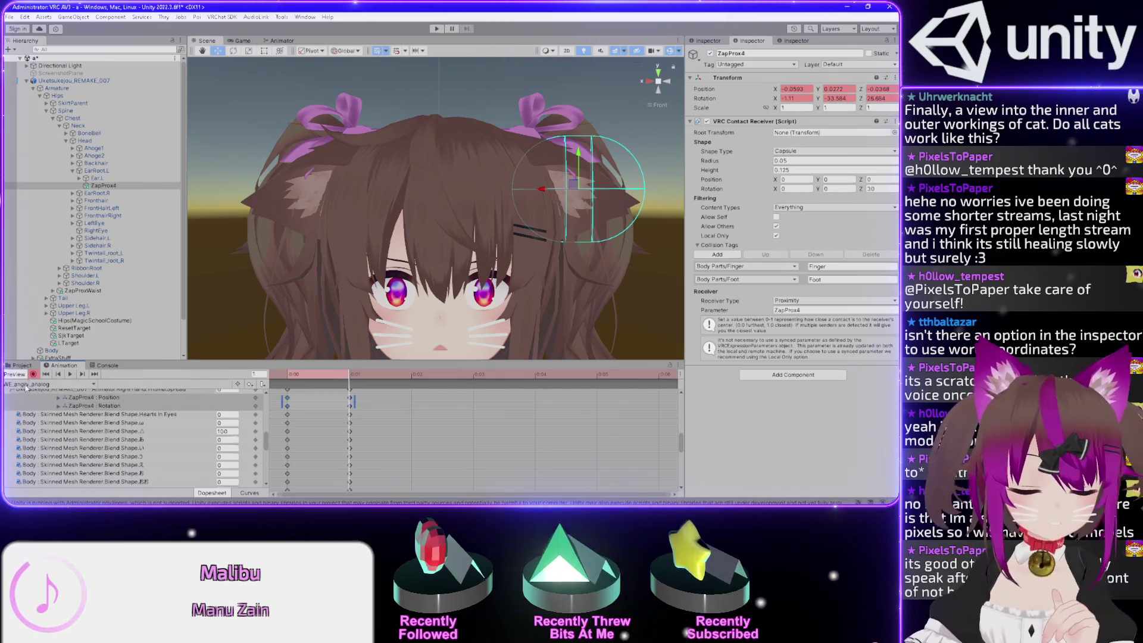
left_click(33, 374)
left_click(30, 384)
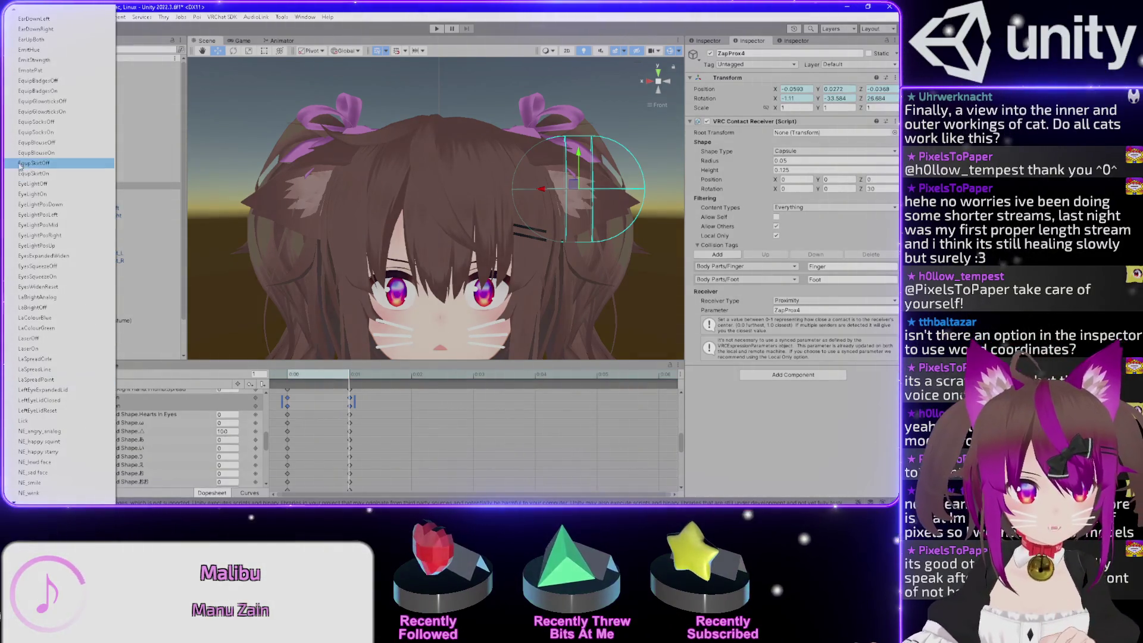
Switch the Animation window to the NE_smile clip and check its key options
left_click(36, 71)
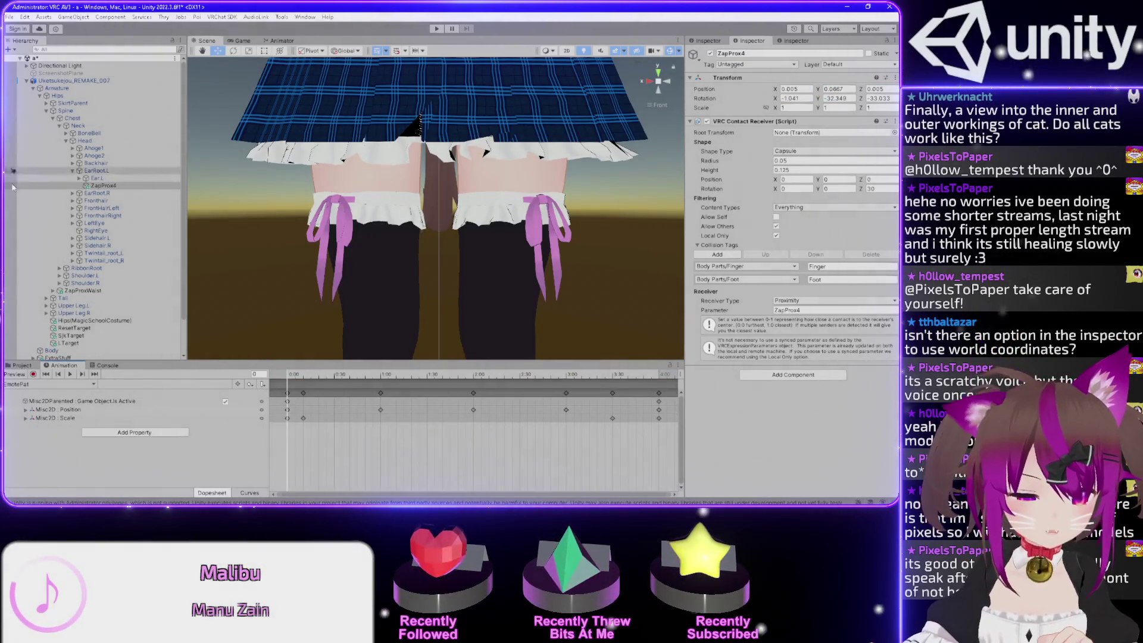
left_click(33, 384)
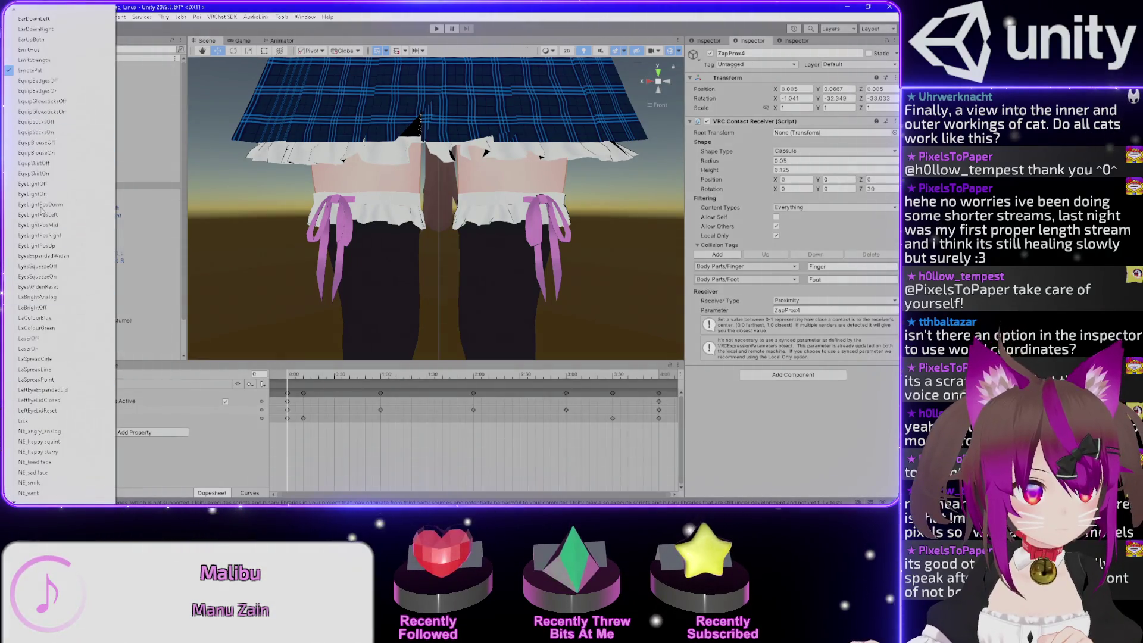
left_click(28, 483)
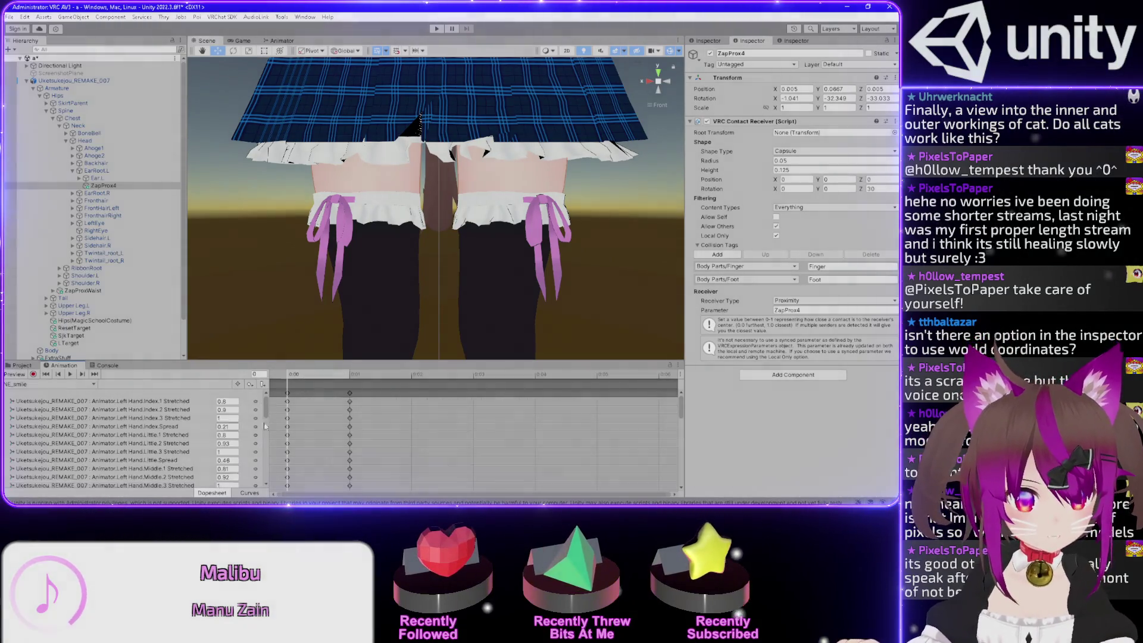
right_click(301, 396)
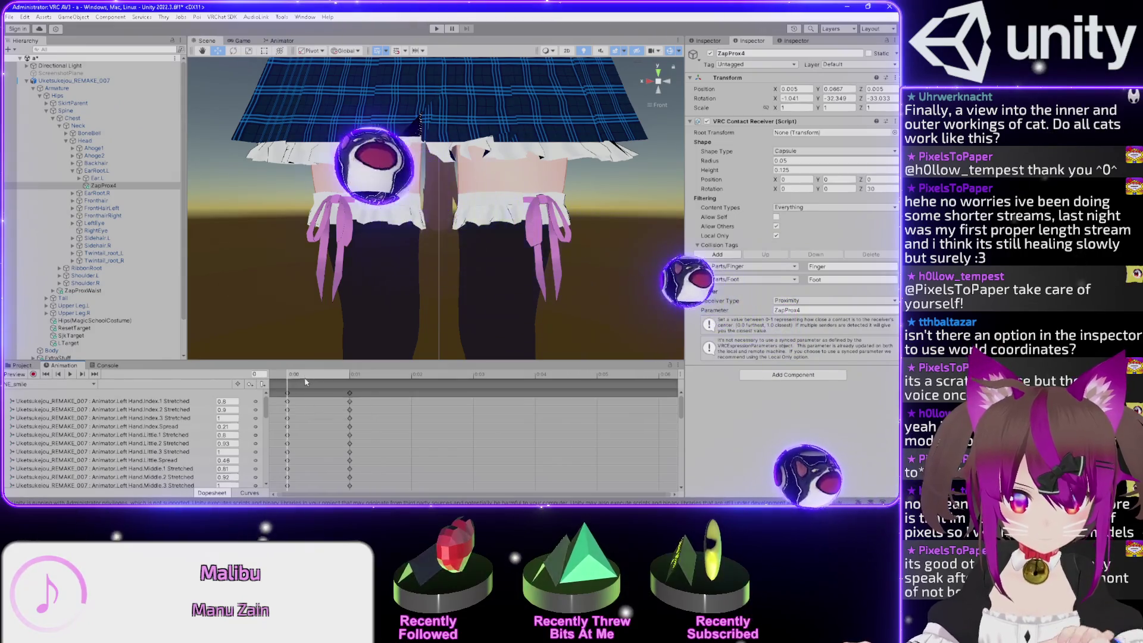
left_click(384, 423)
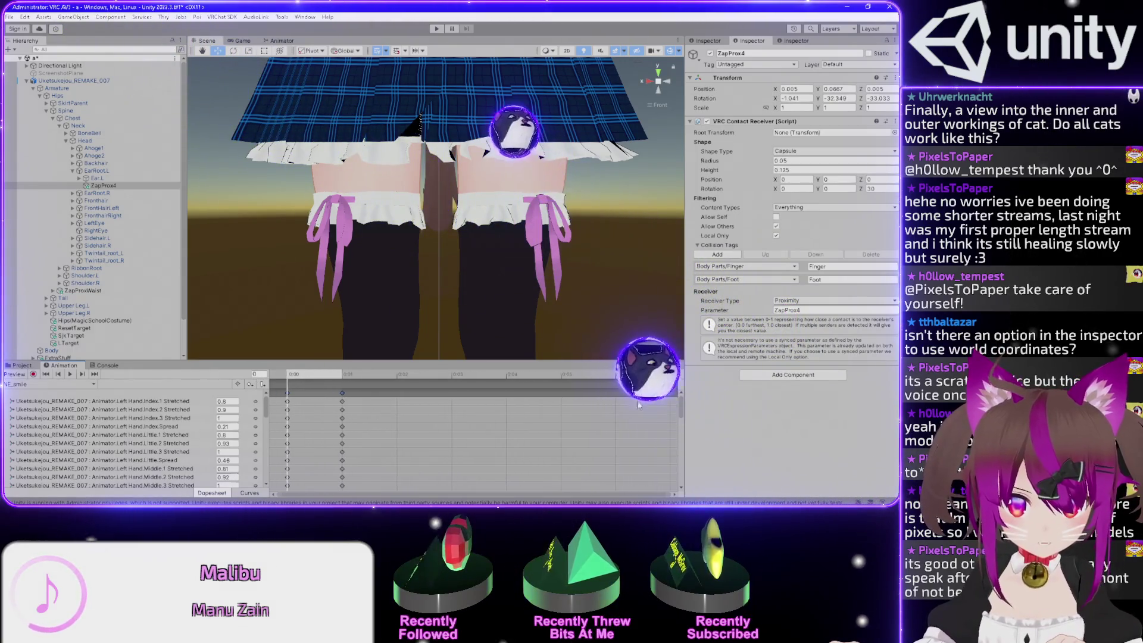
left_click_drag(681, 405, 686, 475)
scroll(391, 443, "up", 5)
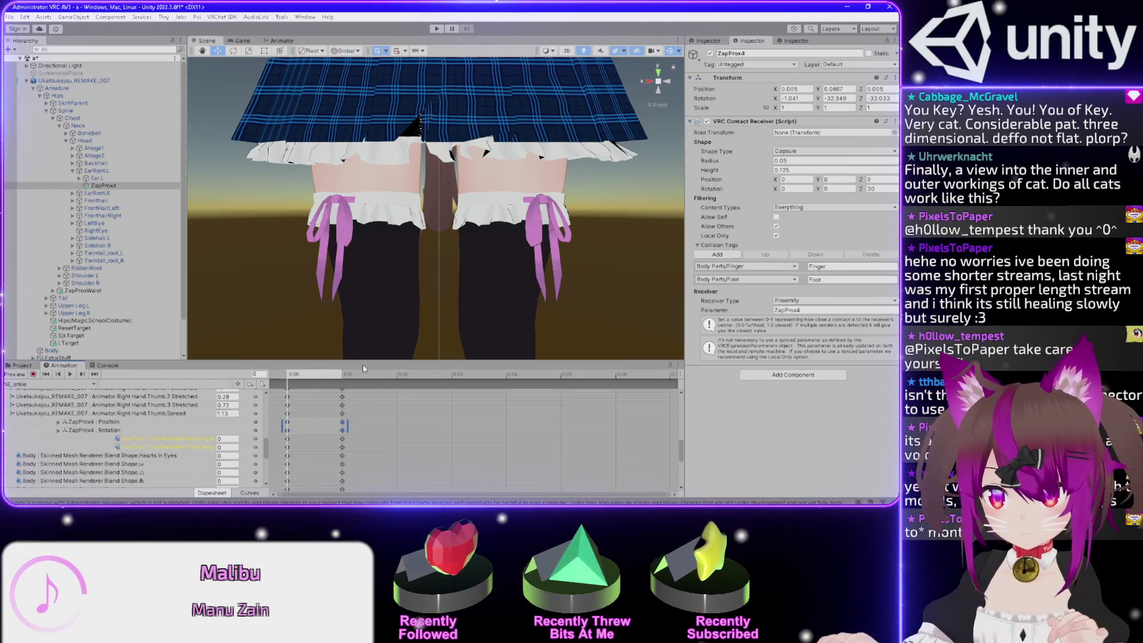
Frame ZapProx4 and expand its Position track, then select ZapProx5 and move to frame 1
left_click_drag(428, 149, 433, 284)
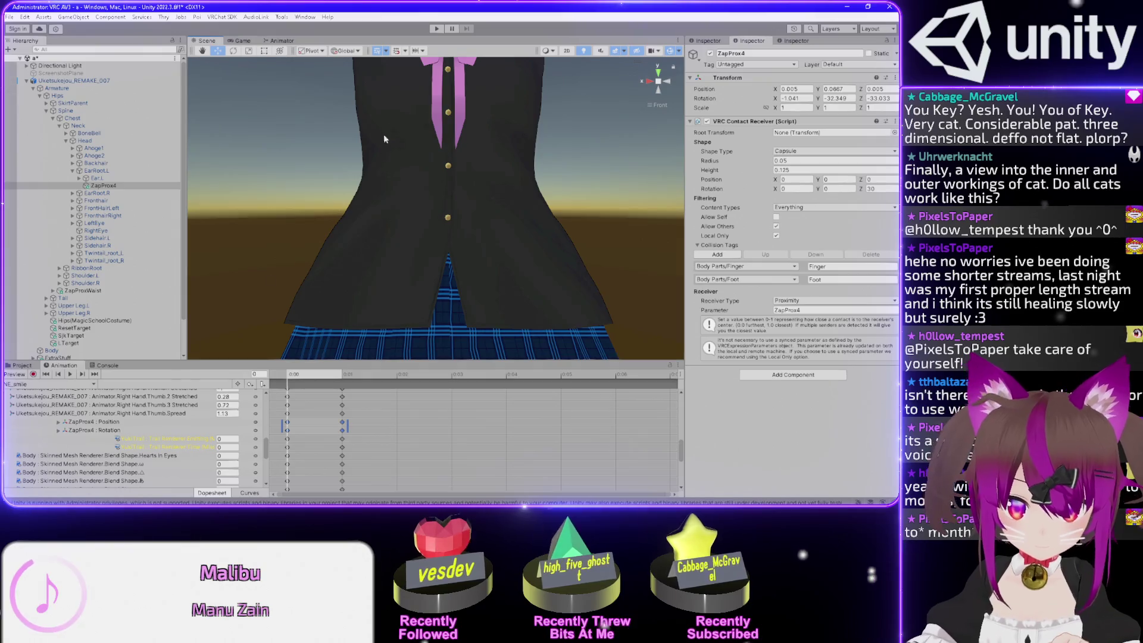
key("f")
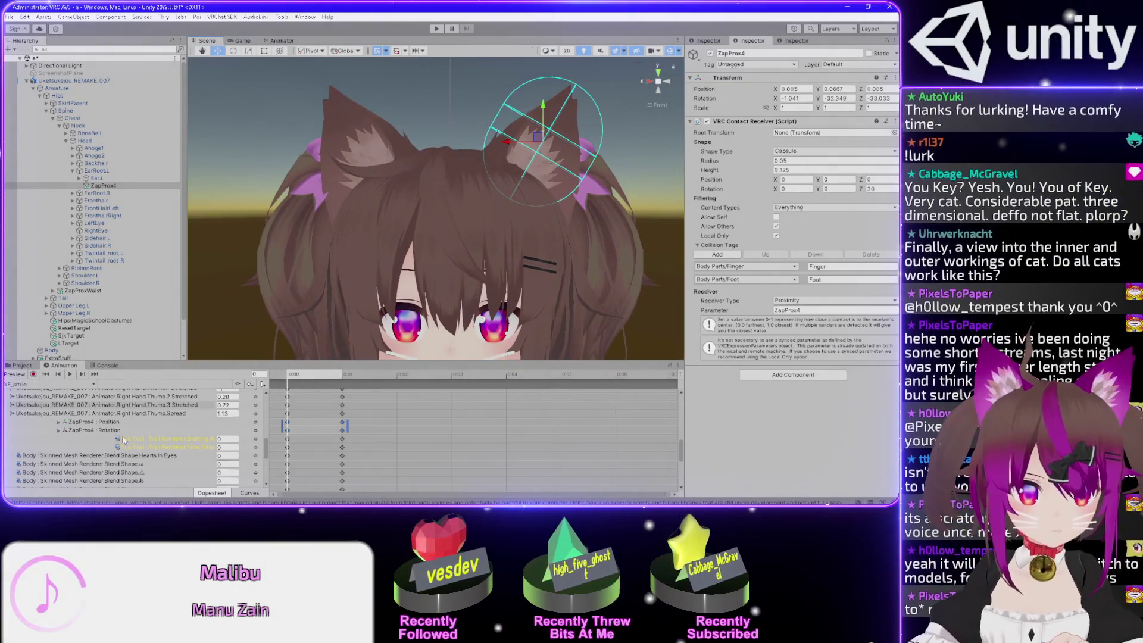
left_click(59, 422)
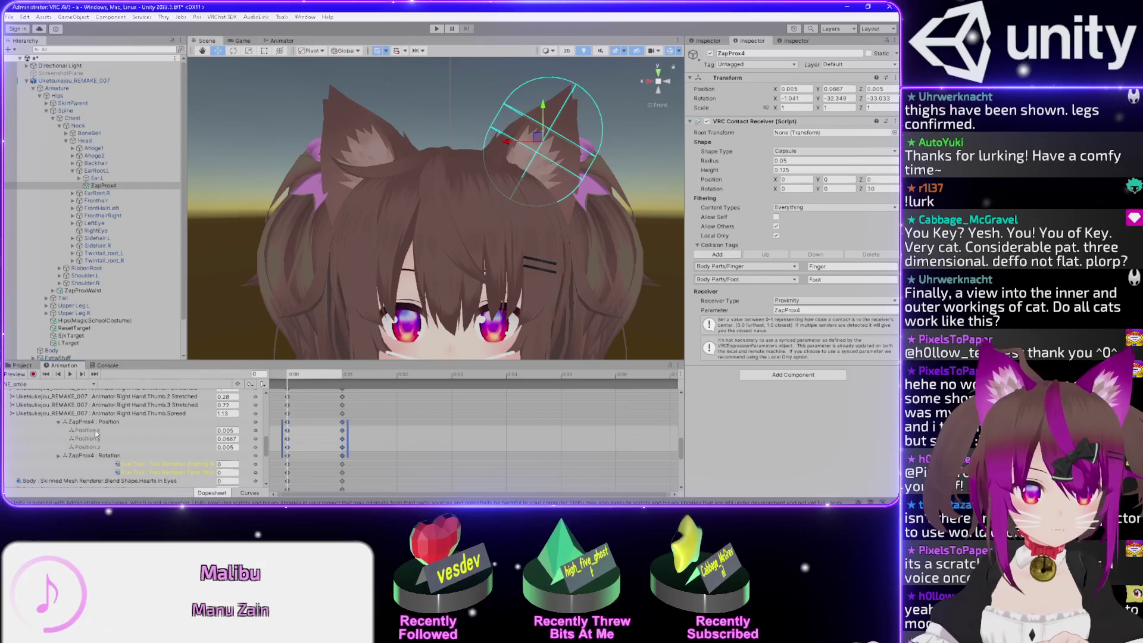
left_click(94, 423)
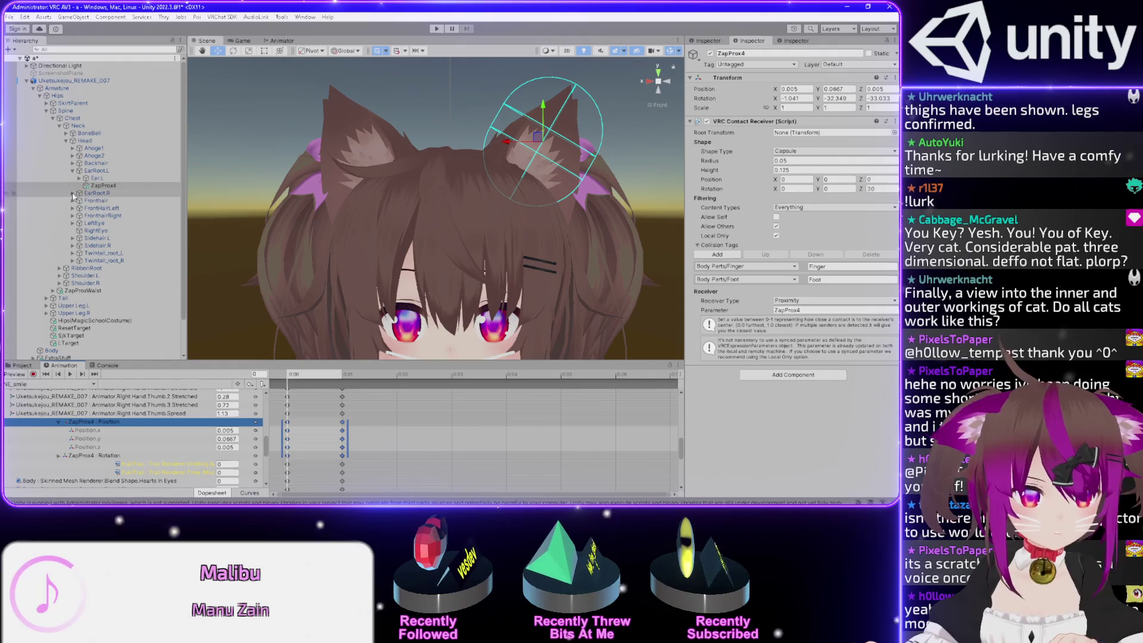
left_click(78, 185)
left_click(72, 194)
left_click(103, 207)
mouse_move(416, 179)
left_mouse_down()
mouse_move(399, 340)
mouse_move(357, 250)
mouse_move(218, 294)
left_mouse_up()
mouse_move(292, 371)
left_mouse_down()
mouse_move(356, 374)
mouse_move(268, 374)
left_mouse_up()
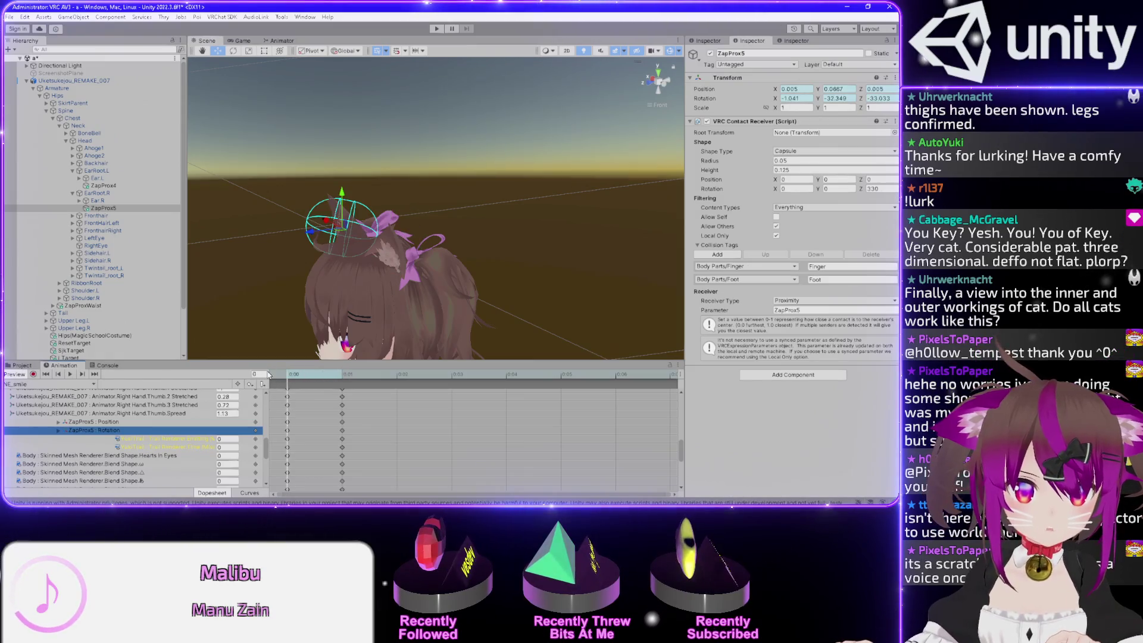
Delete ZapProx5's position and rotation tracks and switch to the NE_angry_analog clip
key("Delete")
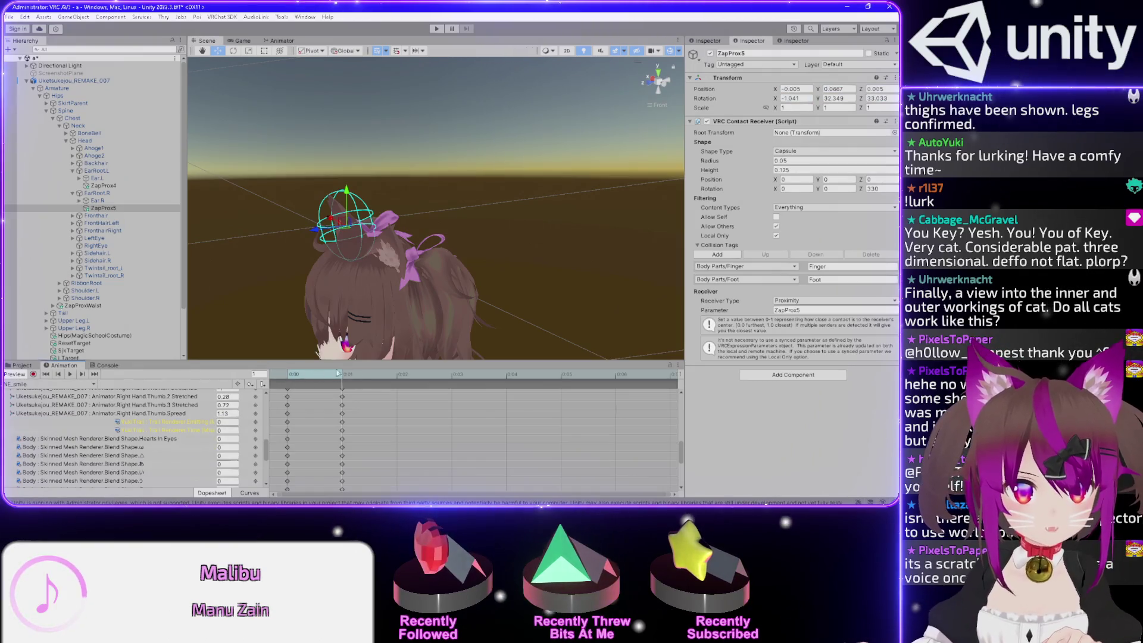
left_click(38, 386)
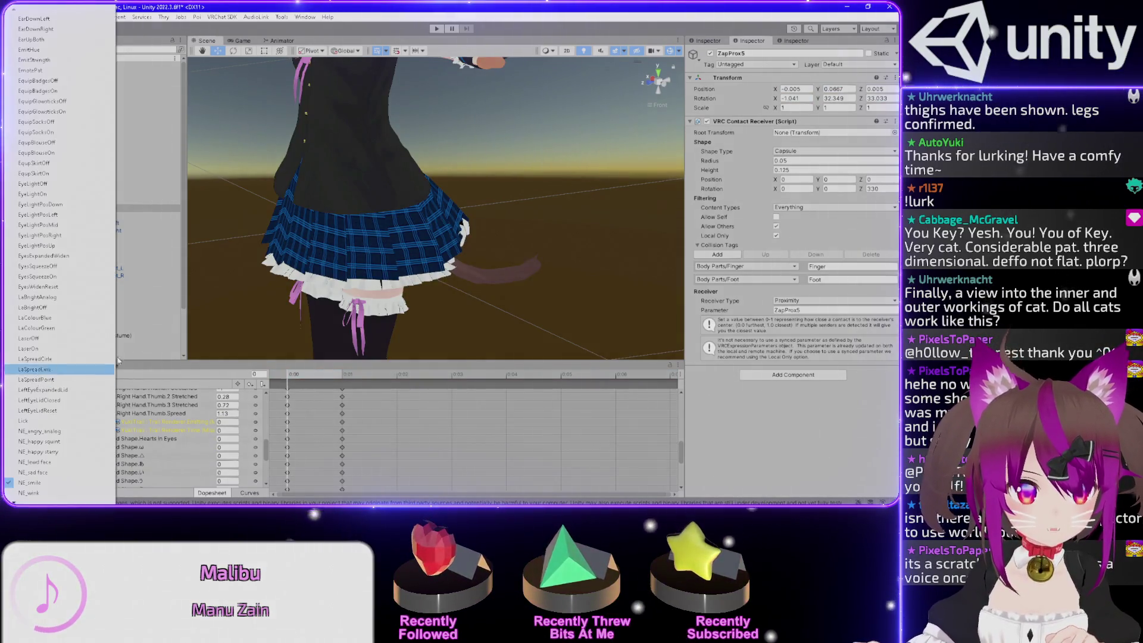
left_click(58, 434)
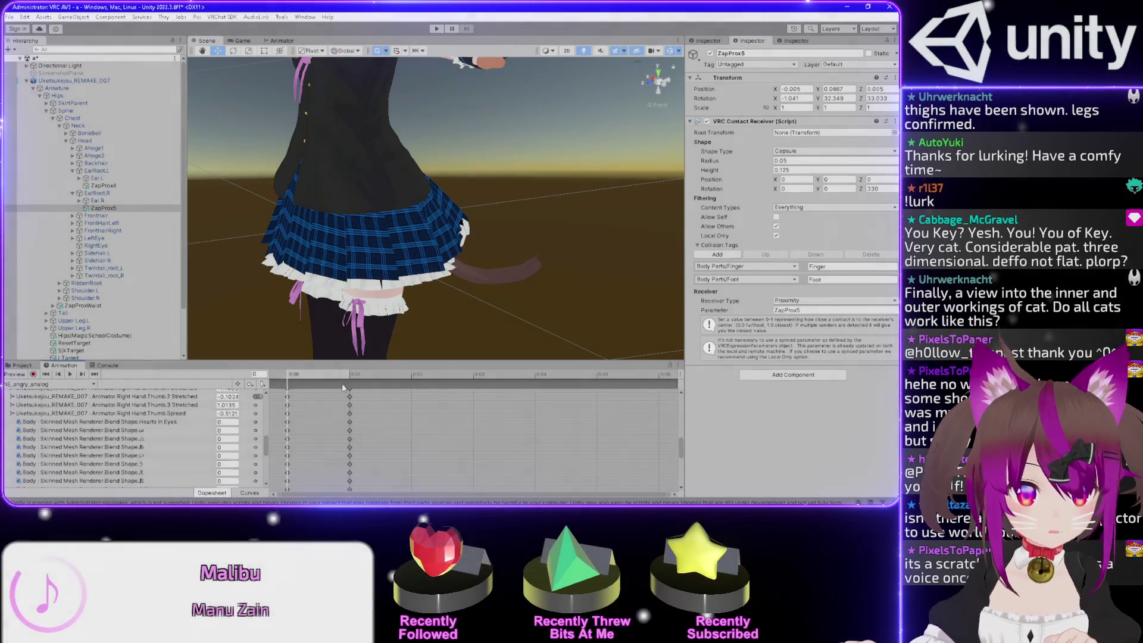
scroll(67, 448, "down", 1)
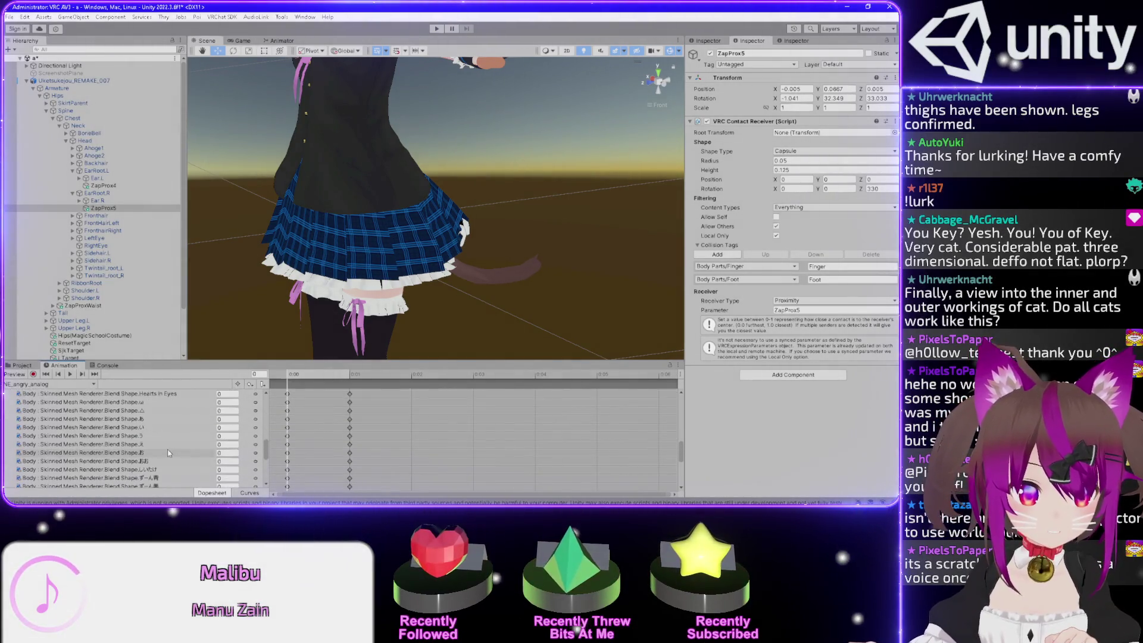
left_click(36, 384)
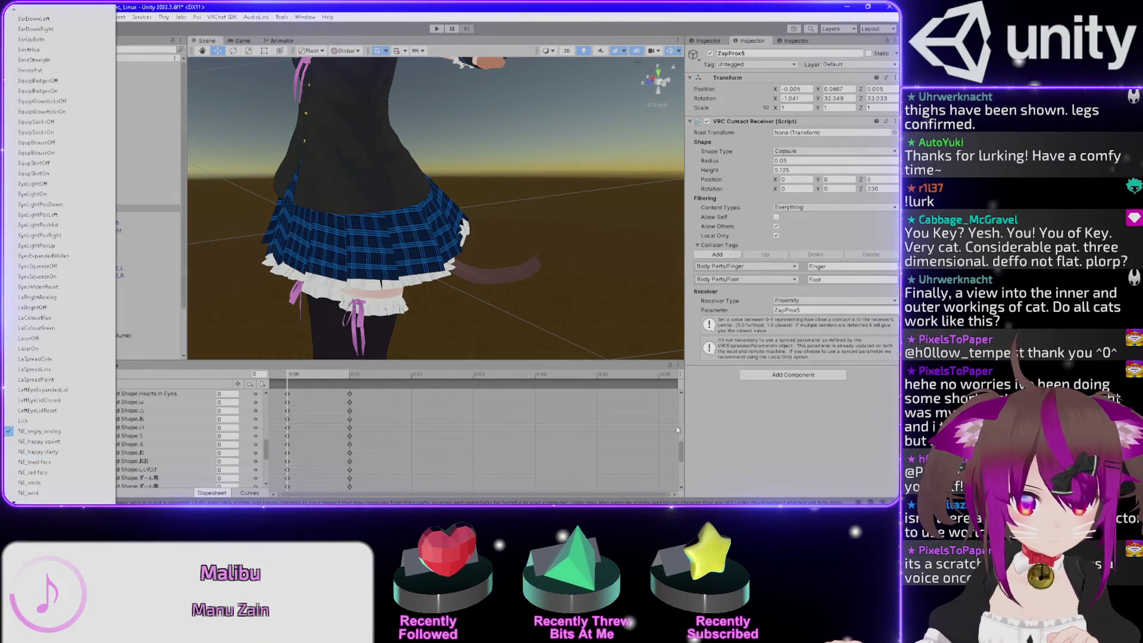
left_click(680, 460)
scroll(681, 459, "up", 1)
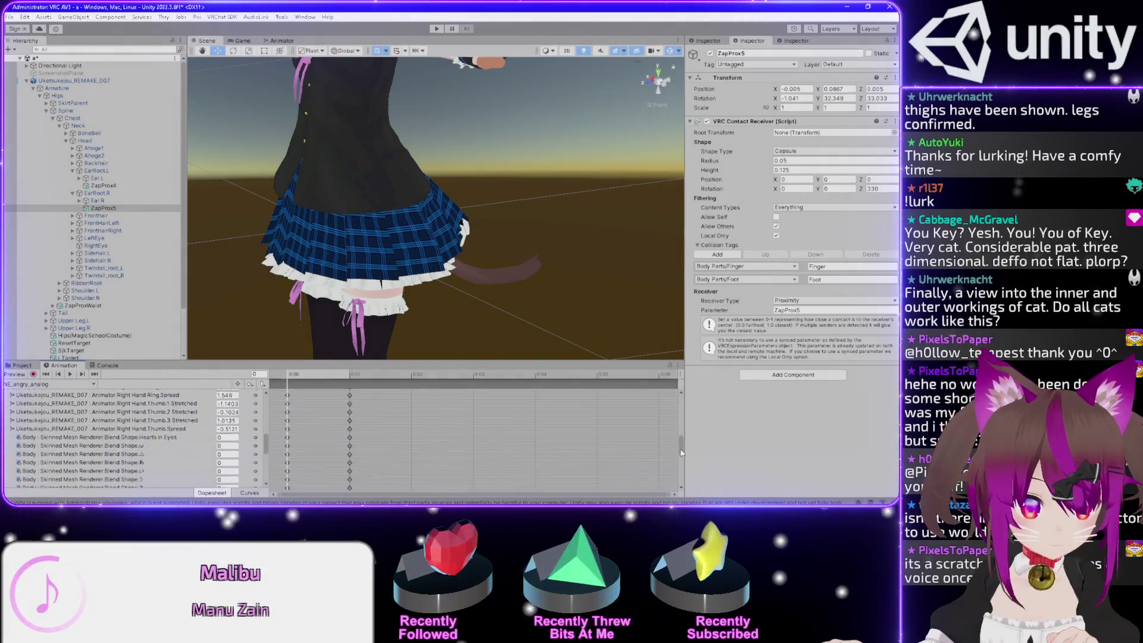
scroll(682, 456, "up", 2)
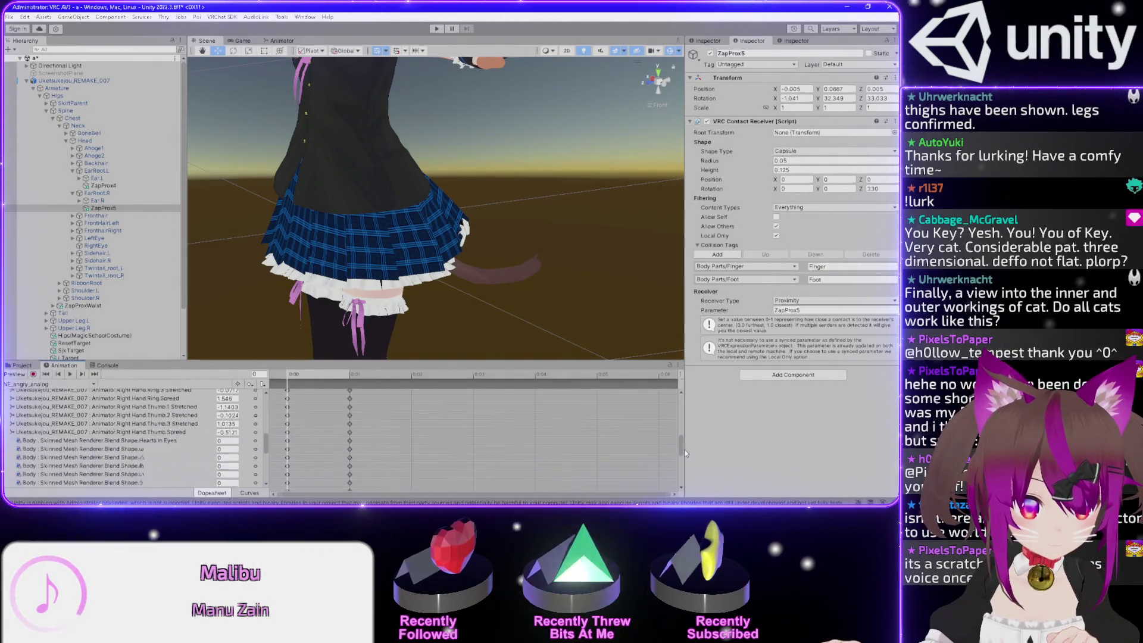
scroll(685, 453, "up", 8)
Switch back to WE_angry_analog and preview the avatar's pose from the clip
left_click(47, 385)
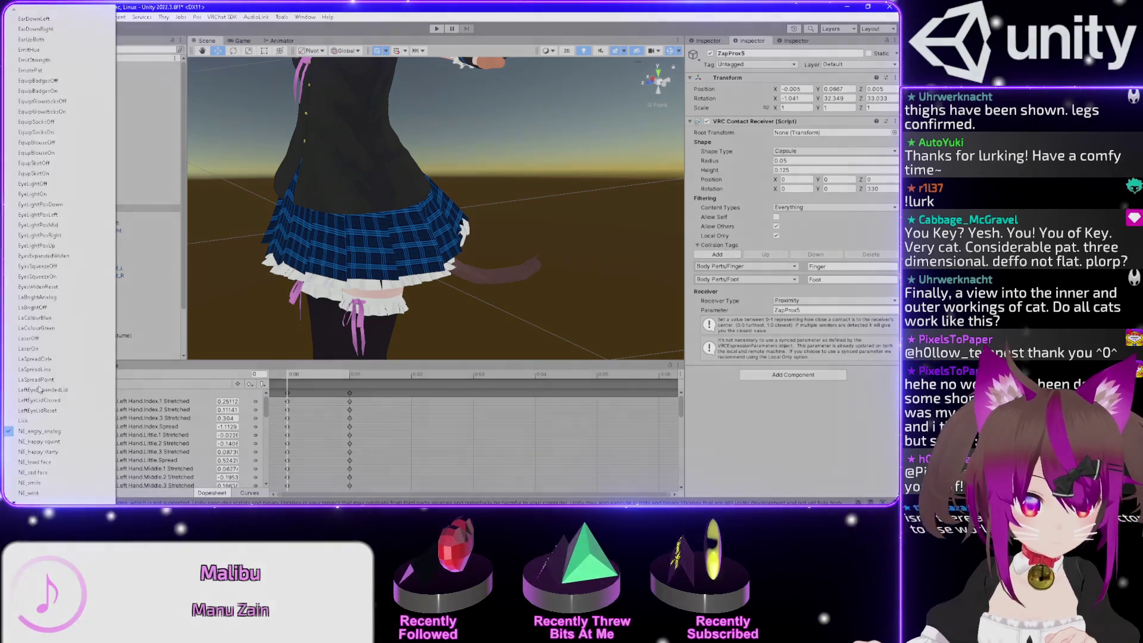
scroll(59, 403, "down", 10)
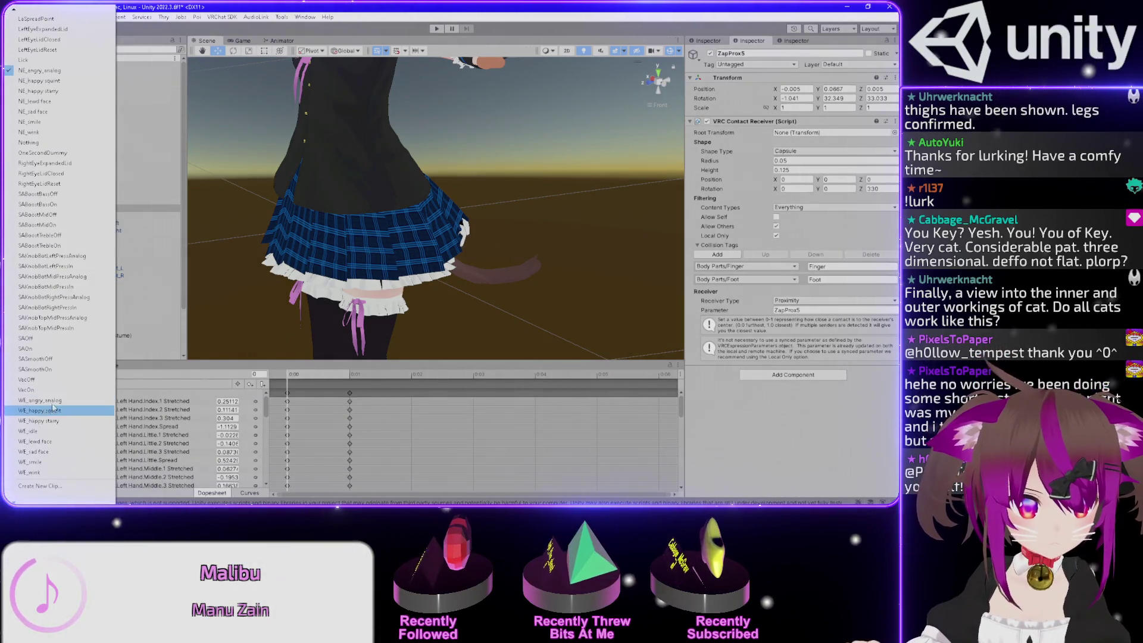
left_click(58, 404)
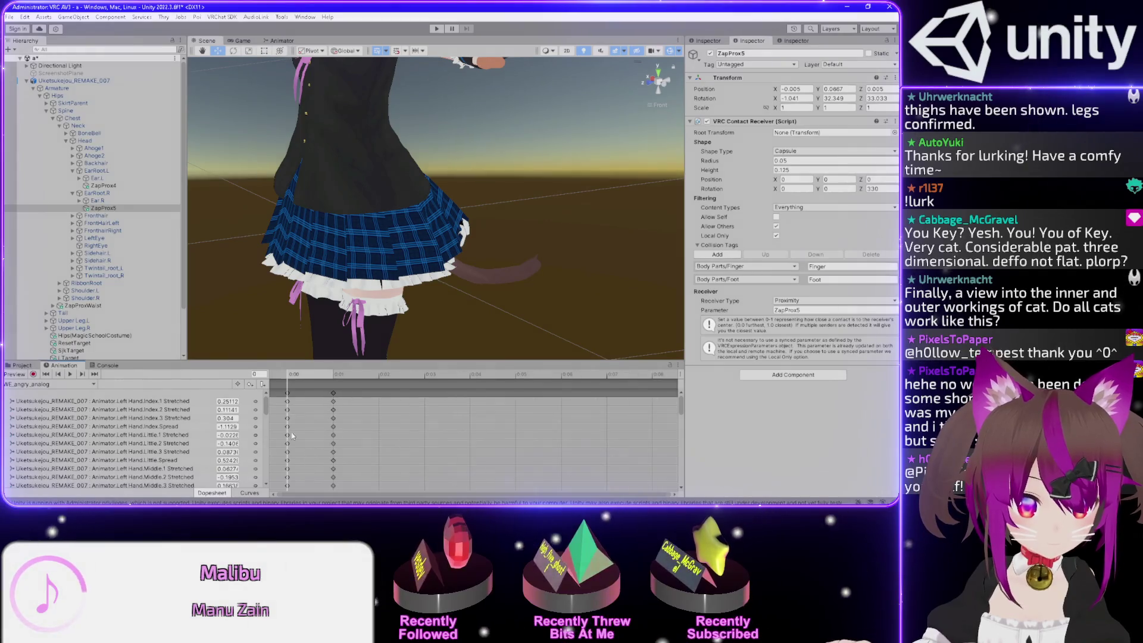
scroll(201, 439, "down", 3)
scroll(200, 440, "down", 5)
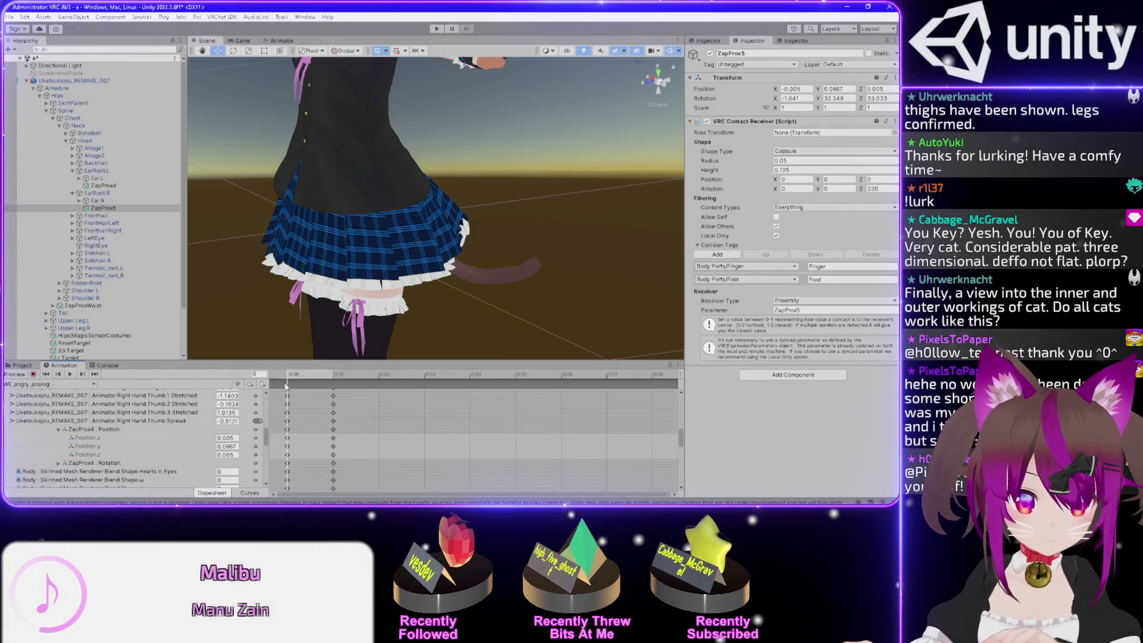
left_click(296, 376)
left_click(66, 384)
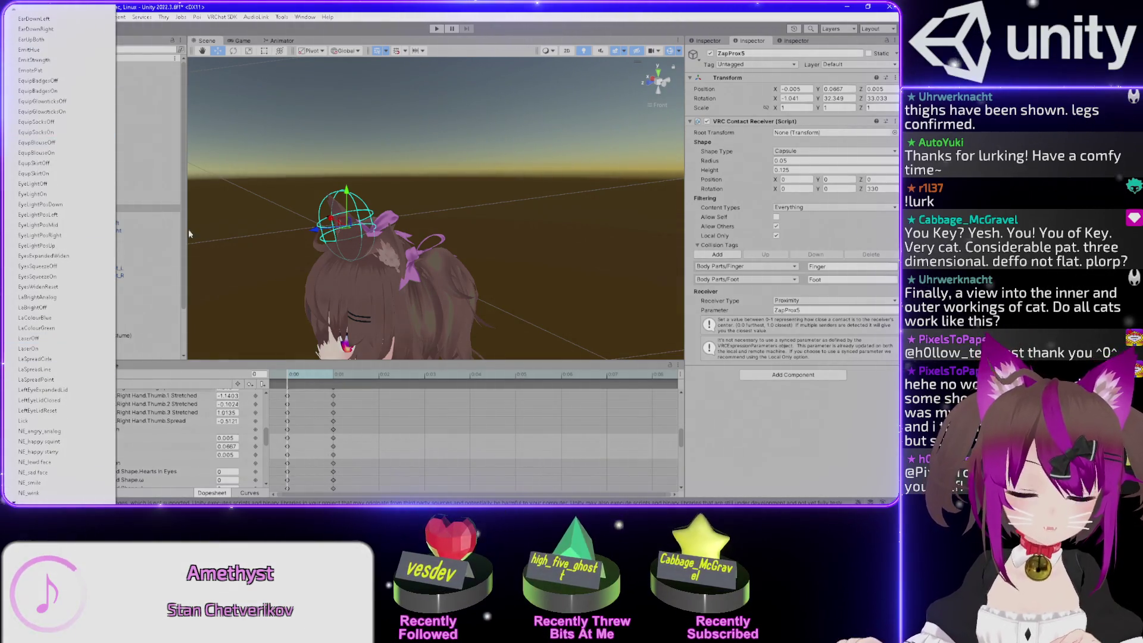
left_click(165, 208)
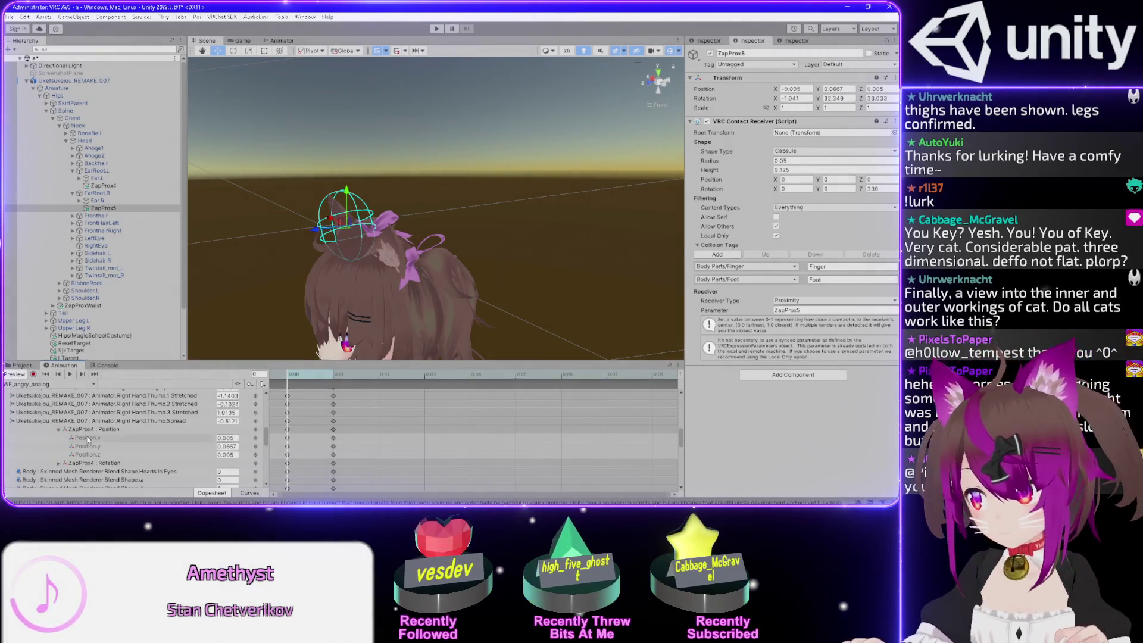
Pan and zoom to a straight front close-up of the avatar's head
left_click_drag(412, 316, 470, 244)
left_click(666, 86)
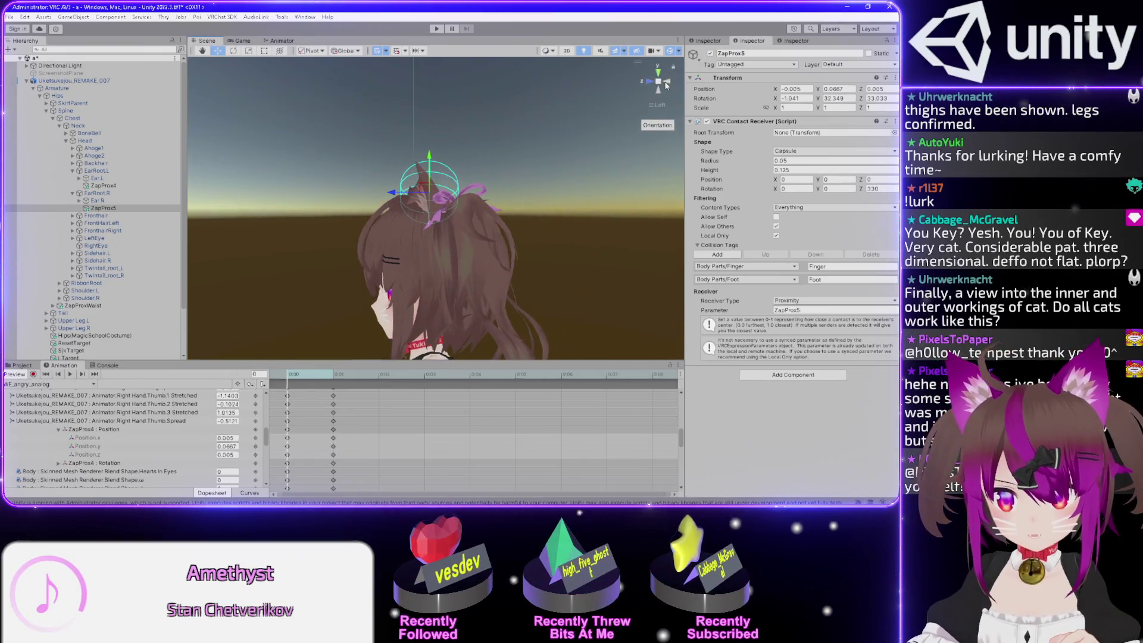
left_click(667, 85)
left_click(667, 85)
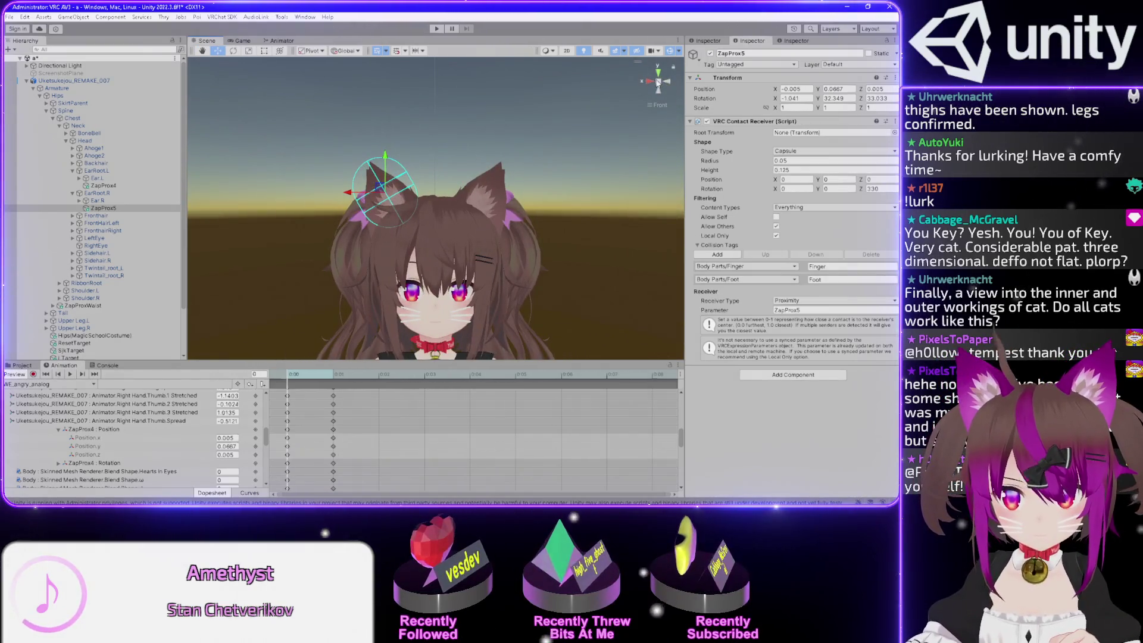
scroll(309, 173, "up", 3)
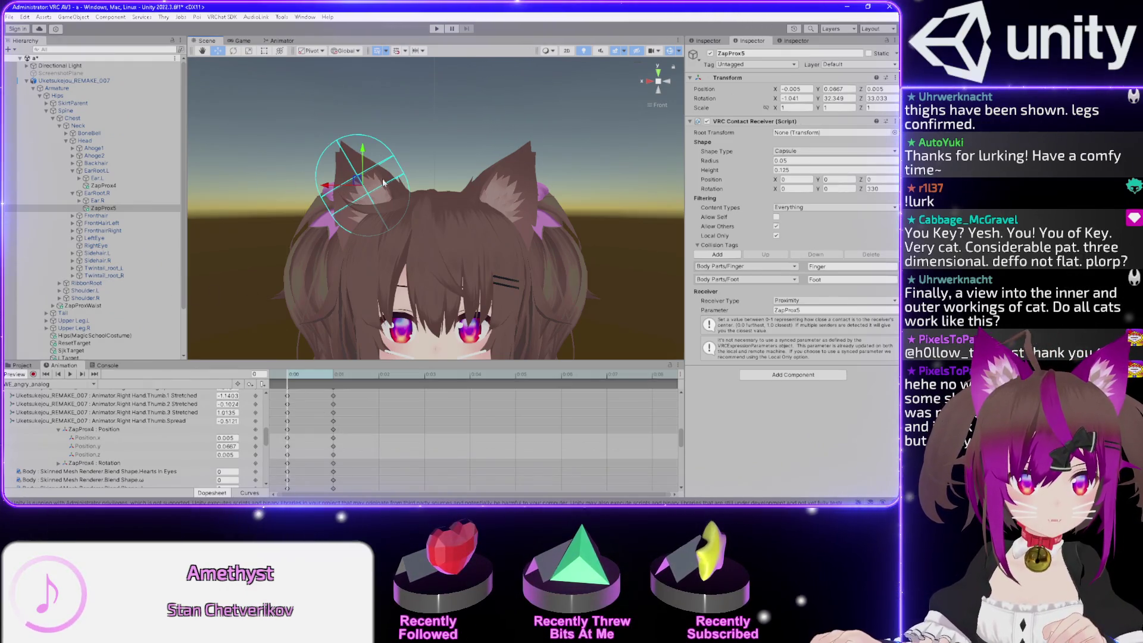
Test-move ZapProx5 at frame 1, undo it, then return to frame 0 and start recording
left_click(331, 375)
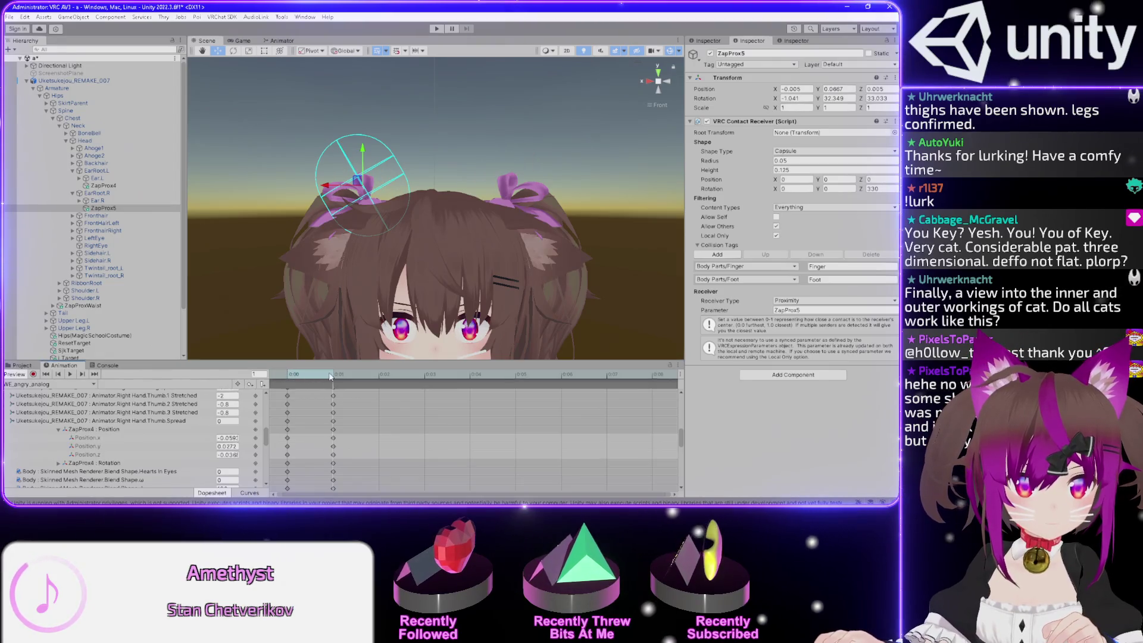
left_click_drag(357, 182, 310, 255)
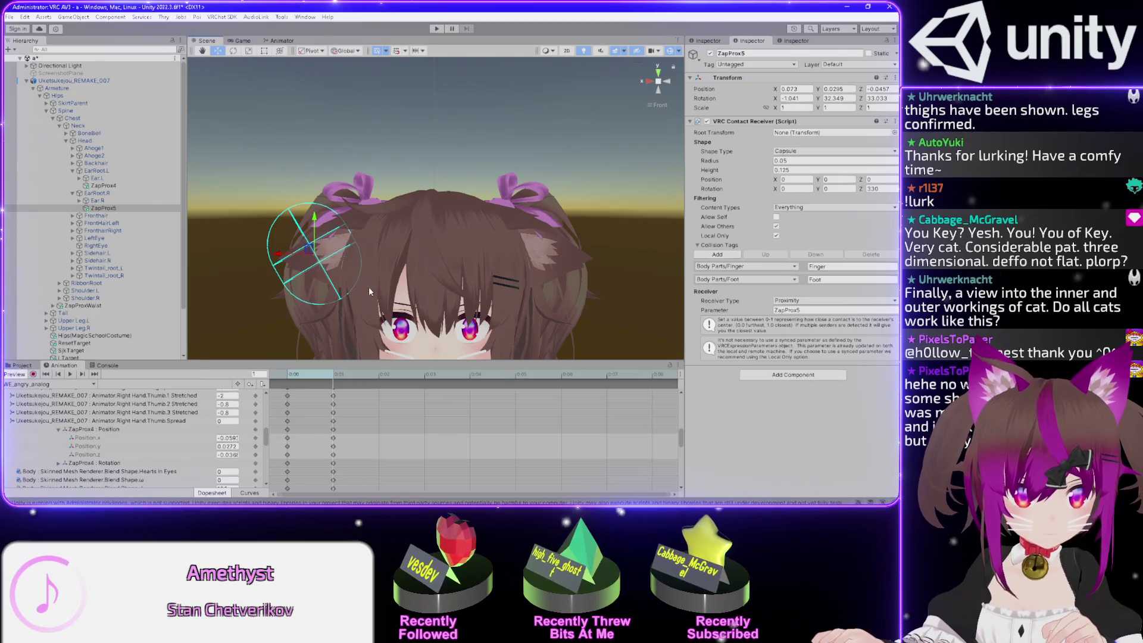
key("ctrl+z")
left_click(296, 374)
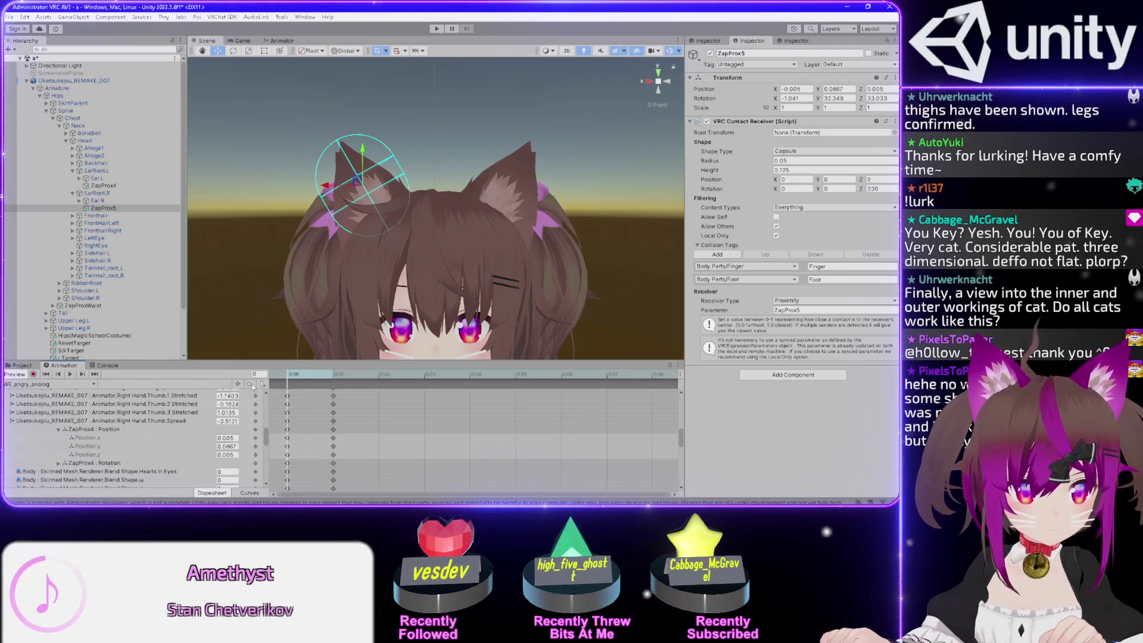
left_click(33, 374)
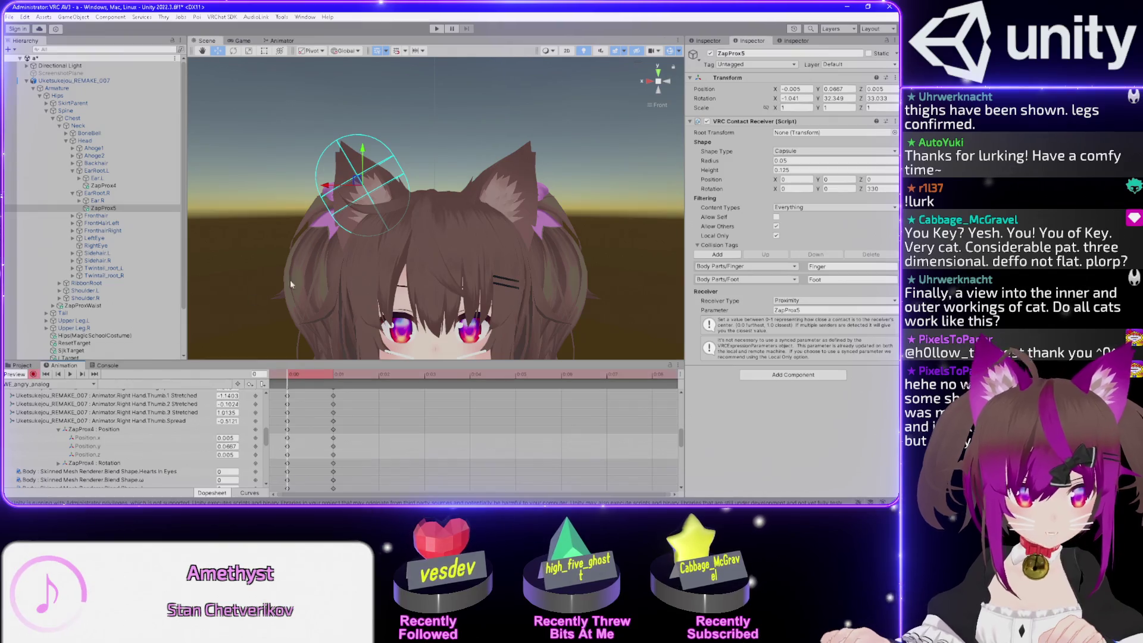
Key ZapProx5's current position and rotation at frame 0, after undoing a trial move
left_click_drag(358, 184, 316, 232)
key("ctrl+z")
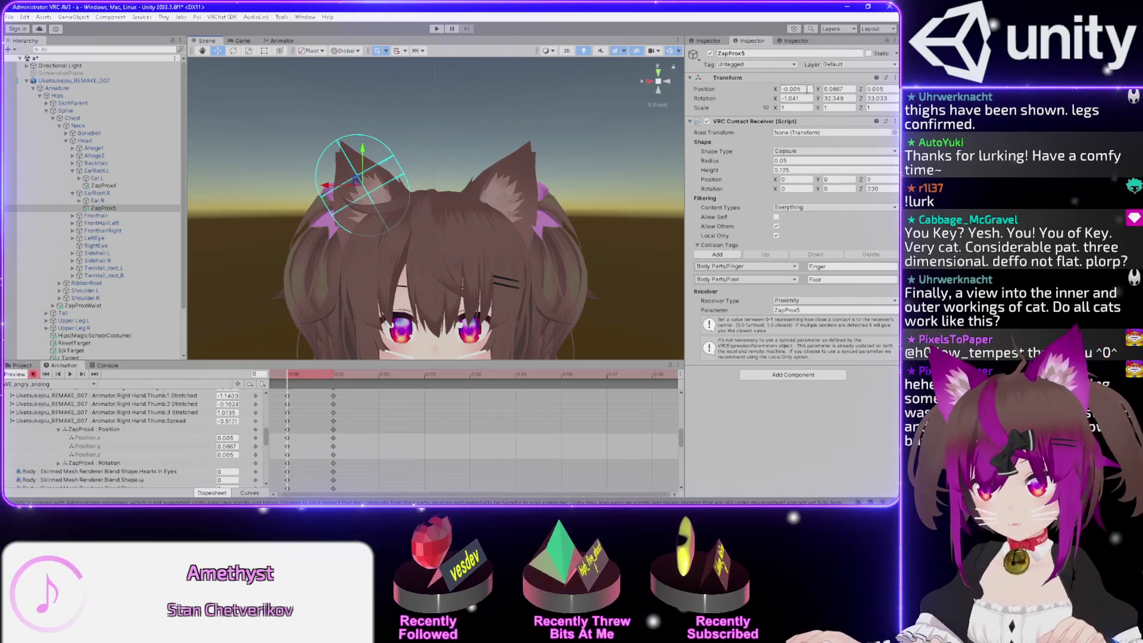
key("Return")
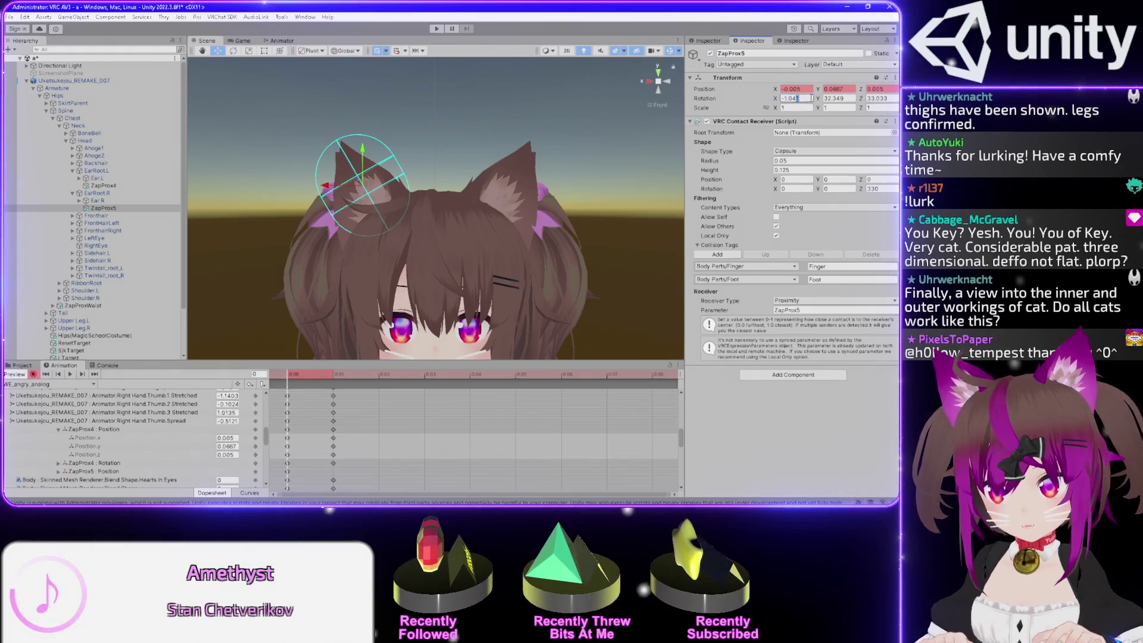
key("Return")
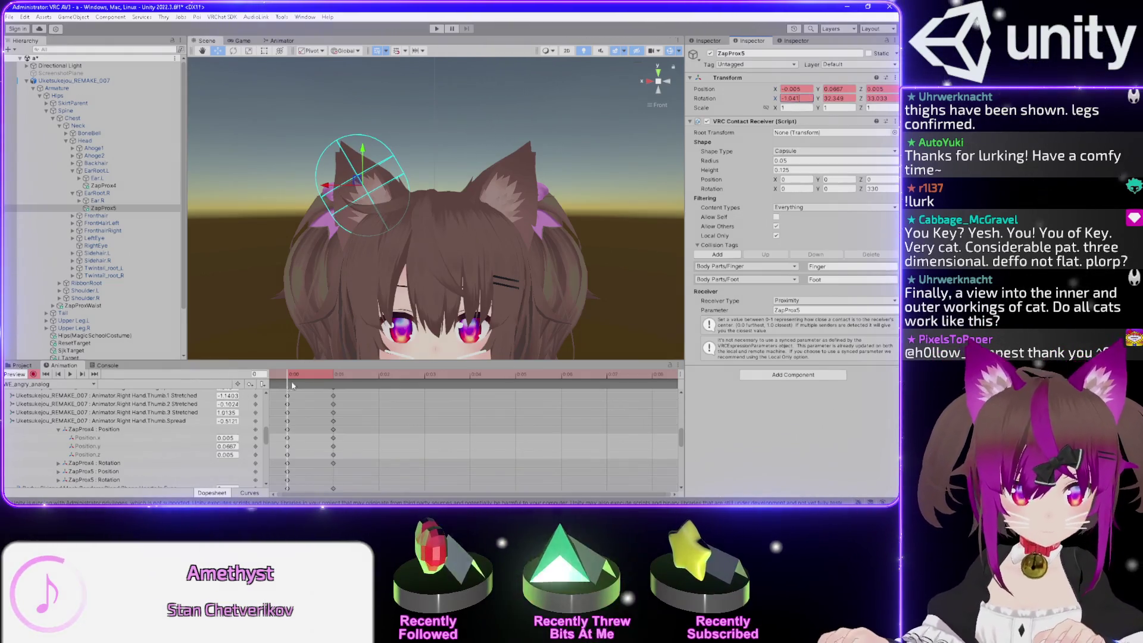
At frame 1, set ZapProx5 to position 0.0073, 0.0208, -0.041, rotation -1.107, 32.569, -26.071
left_click(315, 377)
left_click_drag(359, 185, 319, 250)
left_click(233, 51)
mouse_move(310, 205)
left_mouse_down()
mouse_move(280, 211)
mouse_move(245, 263)
left_mouse_up()
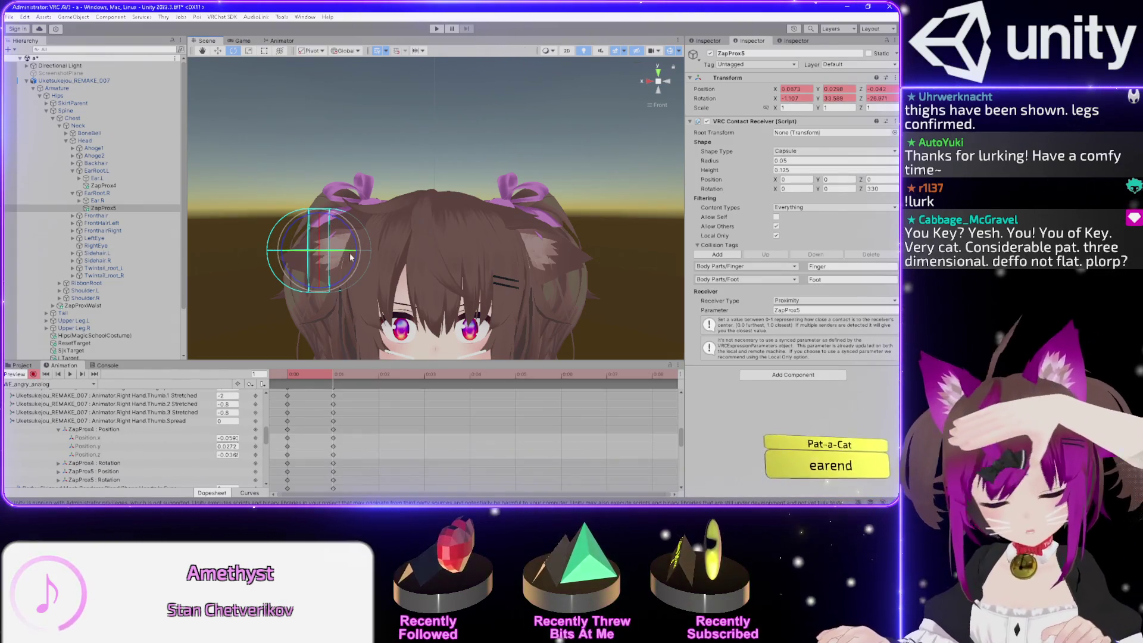
Nudge ZapProx5 onto the right cat ear, reaching position 0.0589, 0.0263, -0.0365 at frame 1
scroll(300, 314, "up", 3)
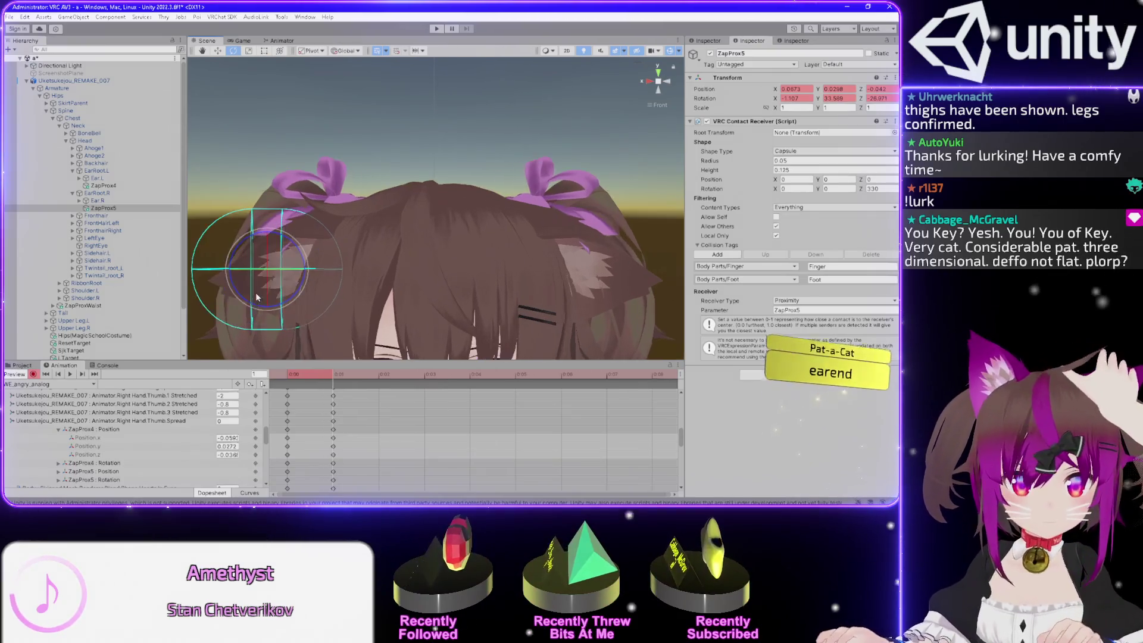
left_click_drag(301, 313, 318, 251)
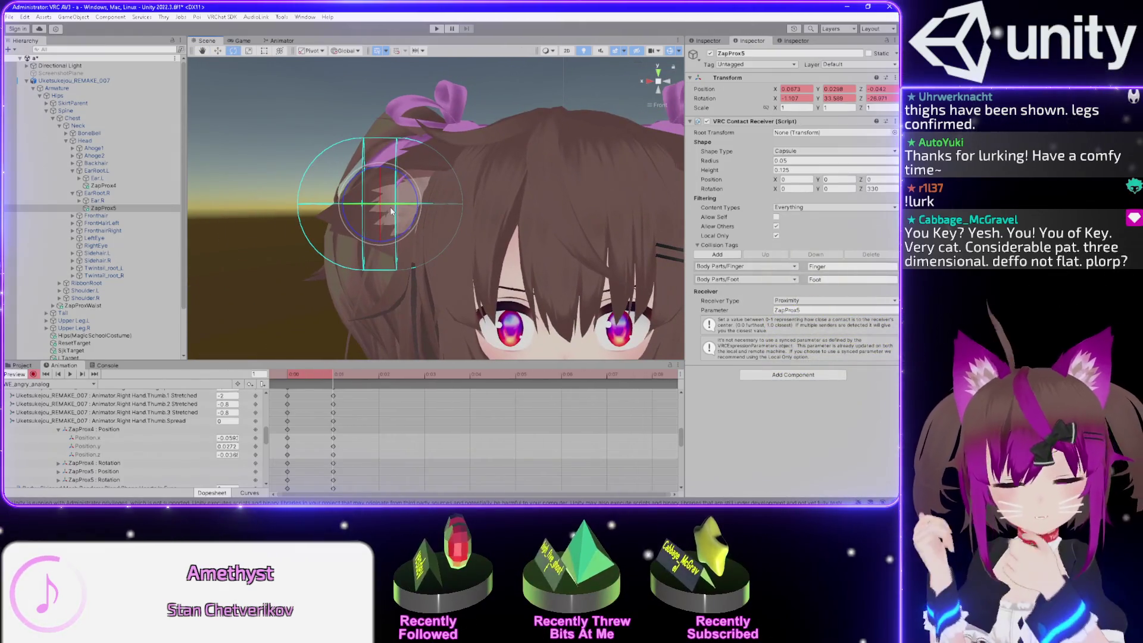
key("w")
left_click_drag(377, 204, 392, 201)
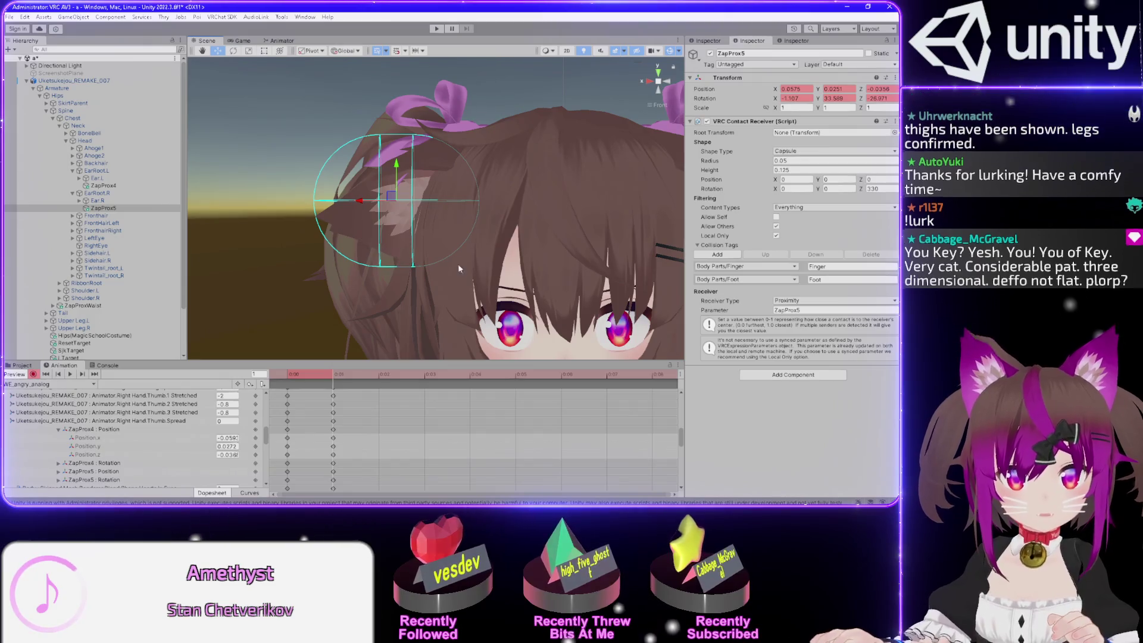
left_click_drag(393, 199, 390, 202)
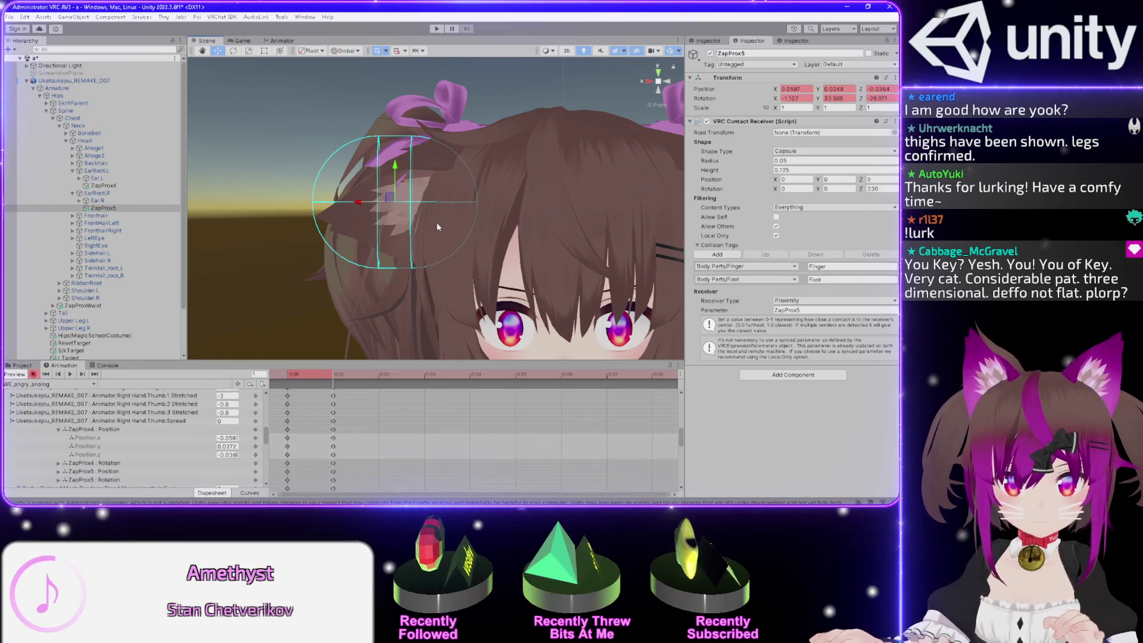
left_click_drag(389, 199, 385, 197)
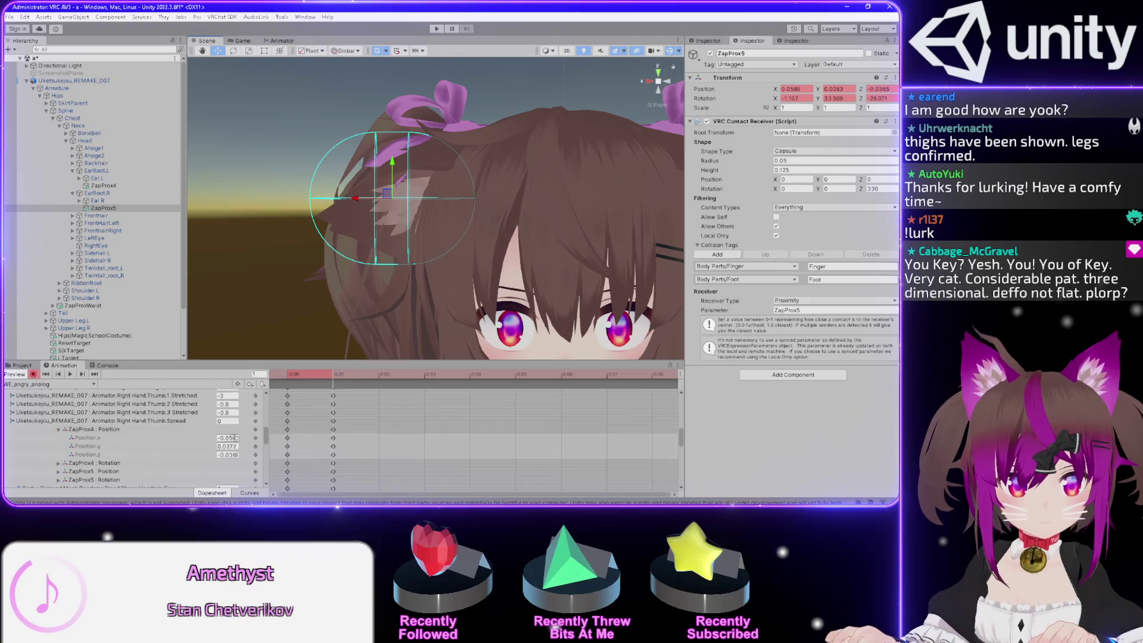
left_click(90, 186)
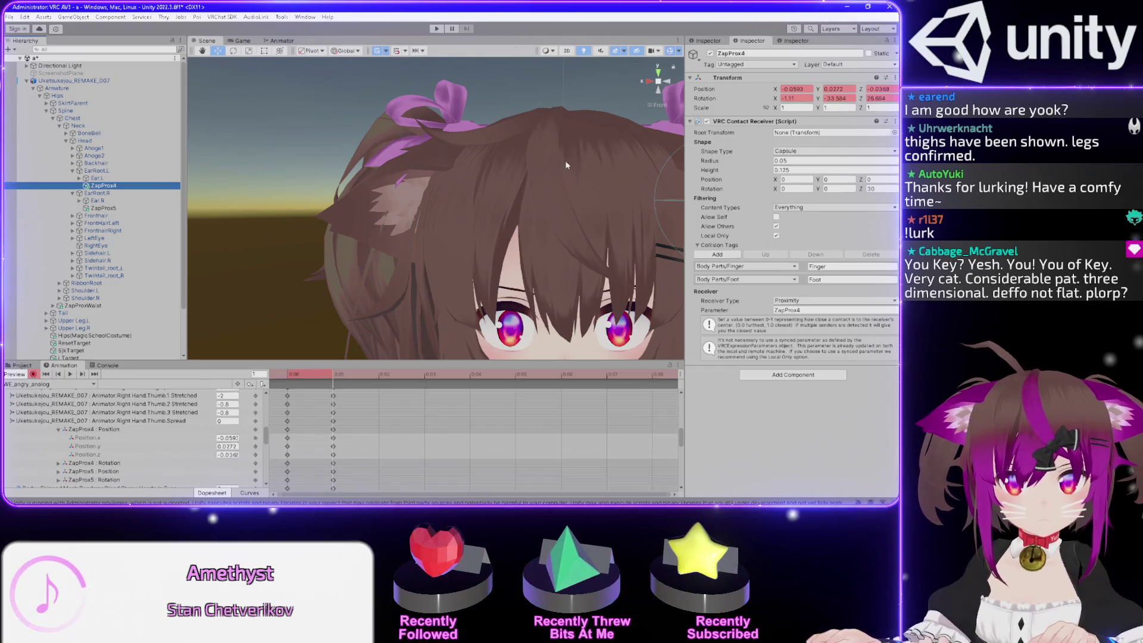
Select ZapProx4 and ZapProx5 and expand ZapProx5's keyed Position values in the Animation window
key("f")
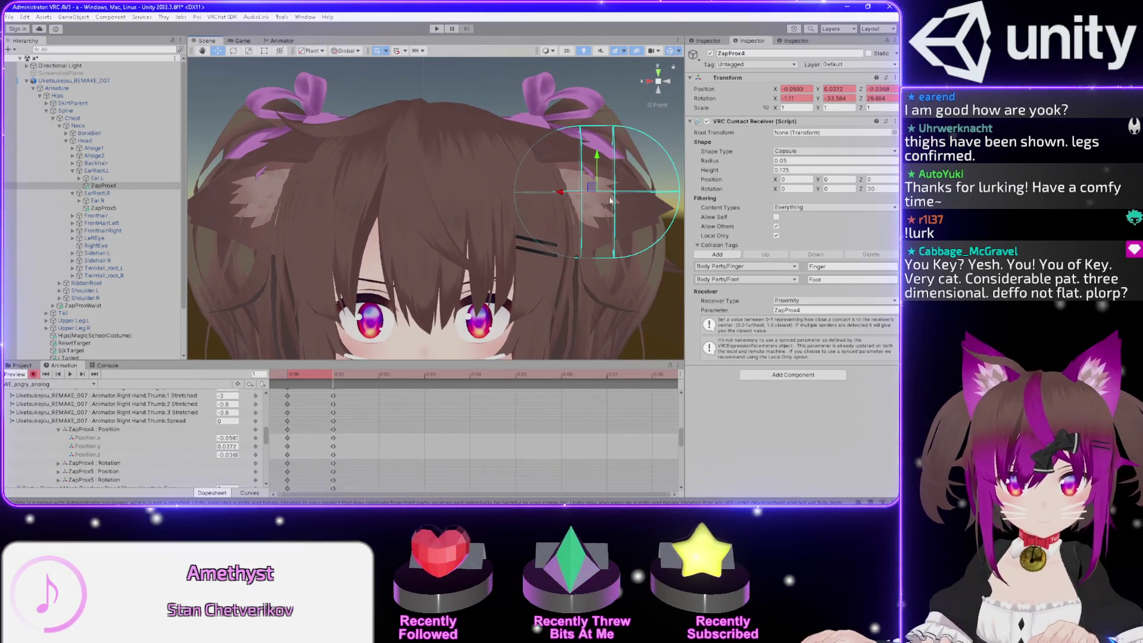
left_click_drag(592, 187, 595, 186)
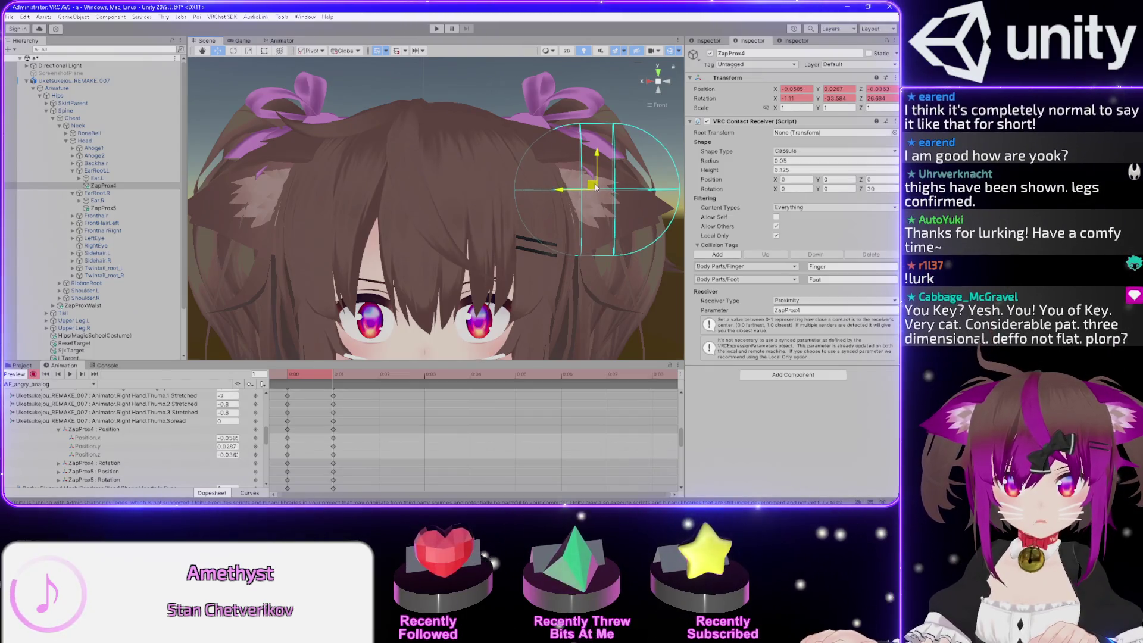
scroll(525, 205, "down", 1)
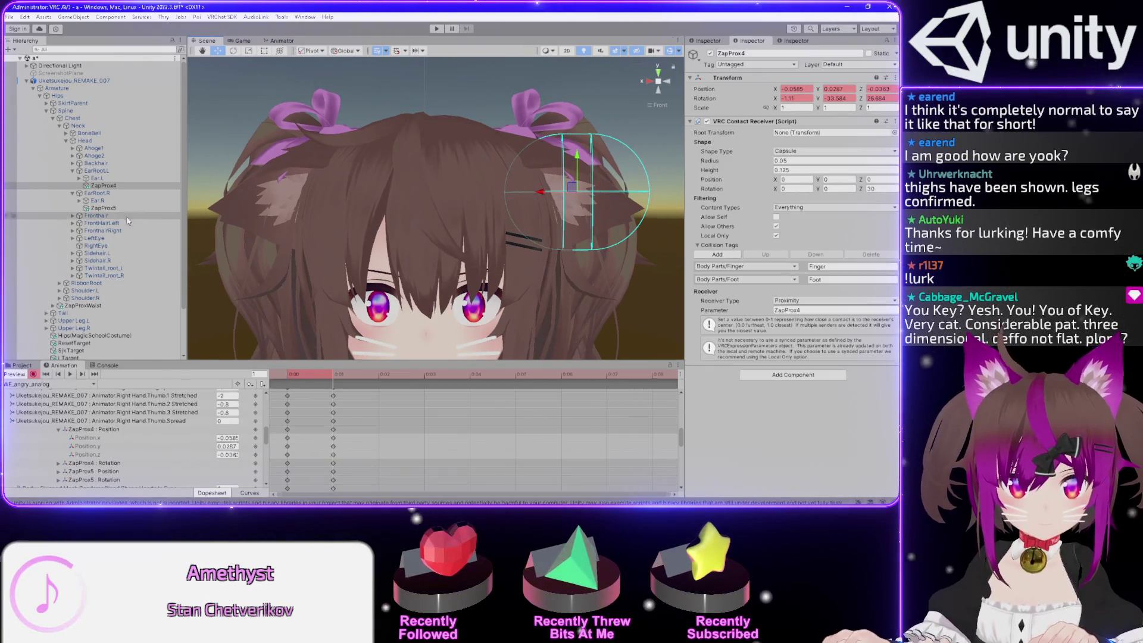
left_click(103, 208, "ctrl")
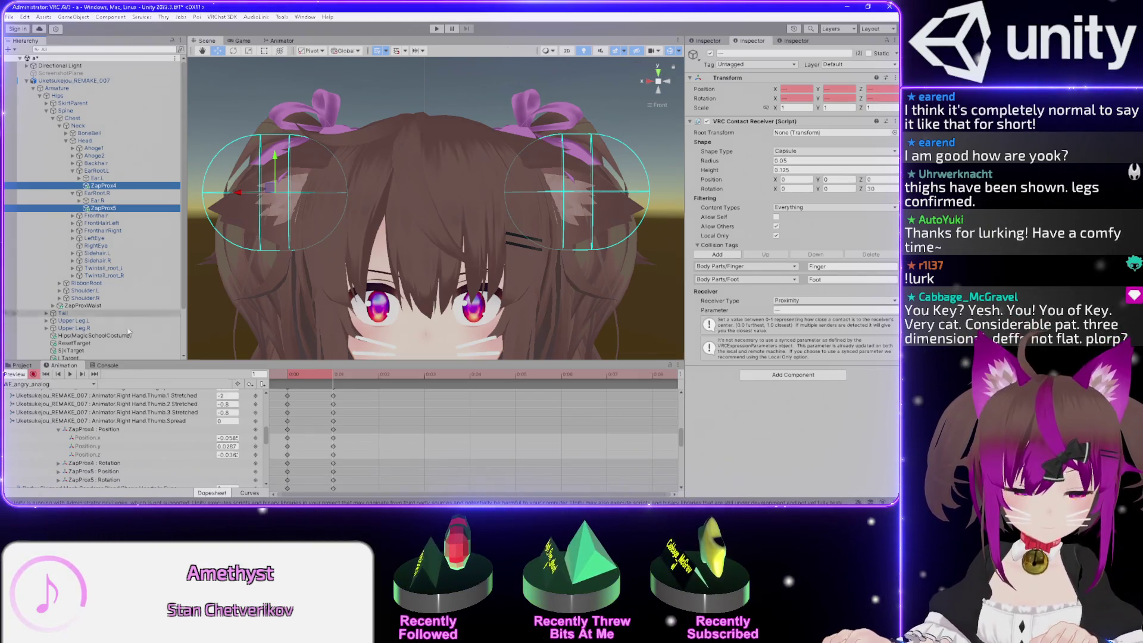
scroll(97, 445, "down", 2)
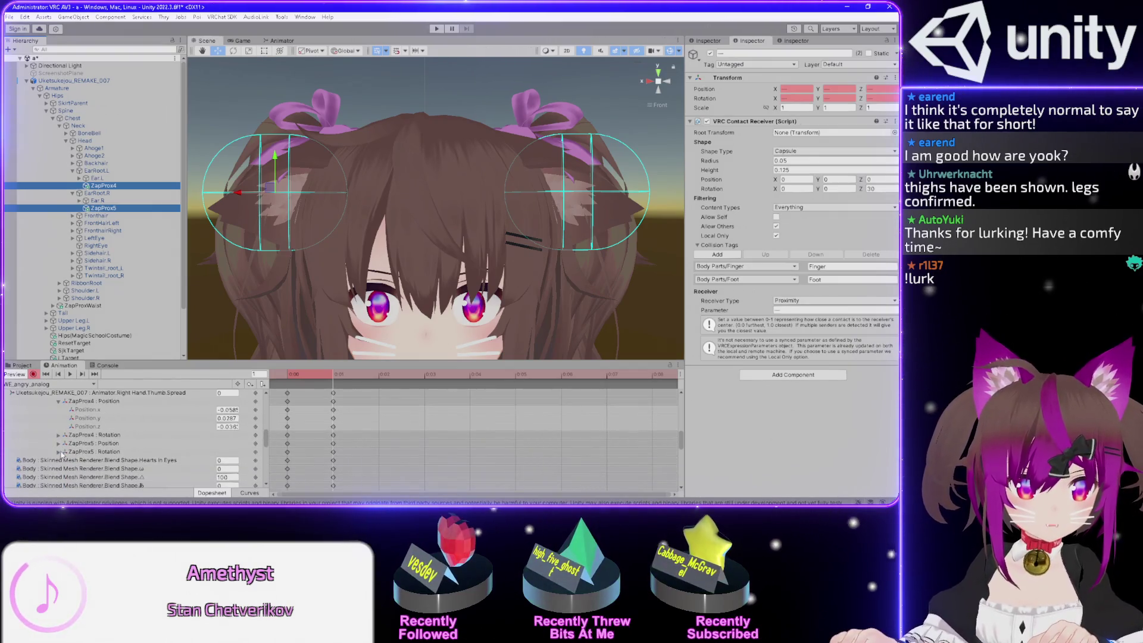
left_click(56, 445)
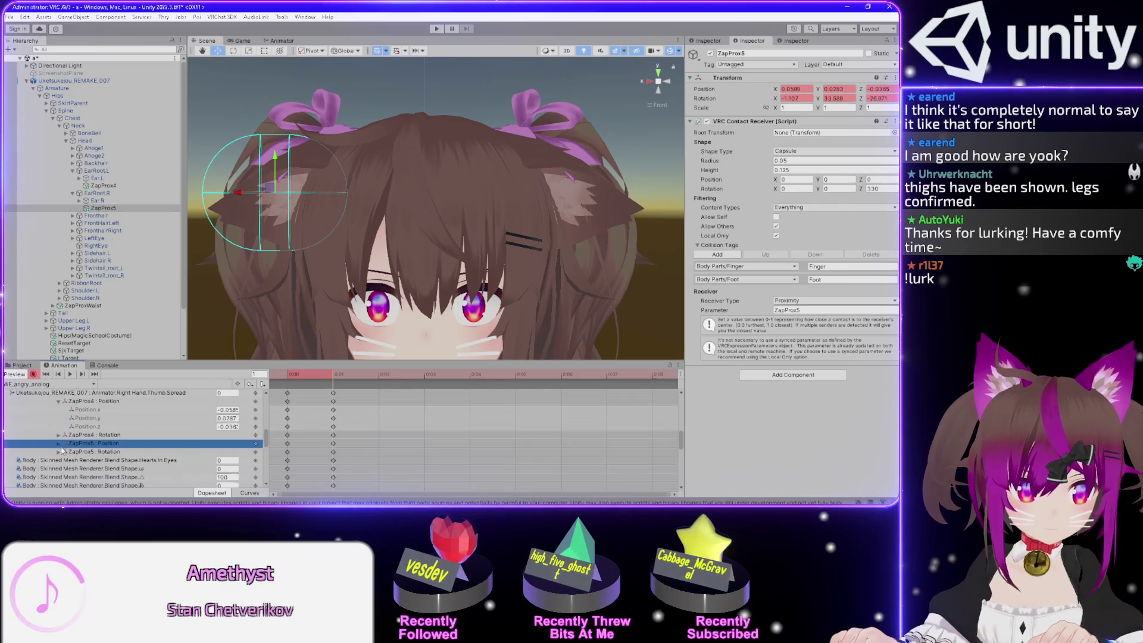
key("Right")
left_click_drag(269, 418, 272, 417)
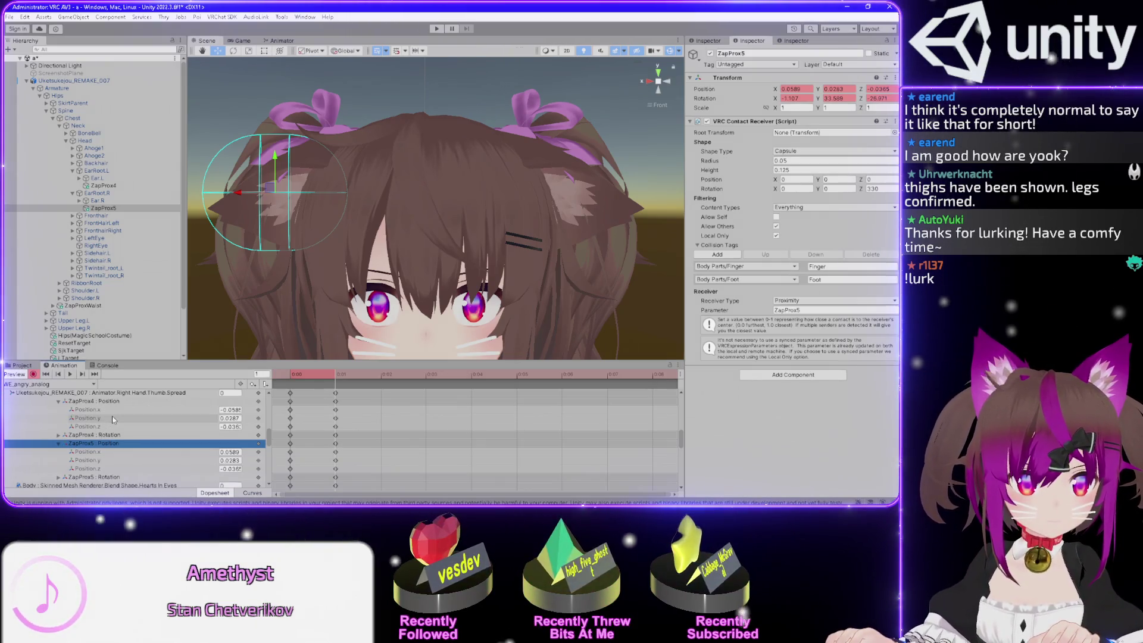
left_click(103, 185)
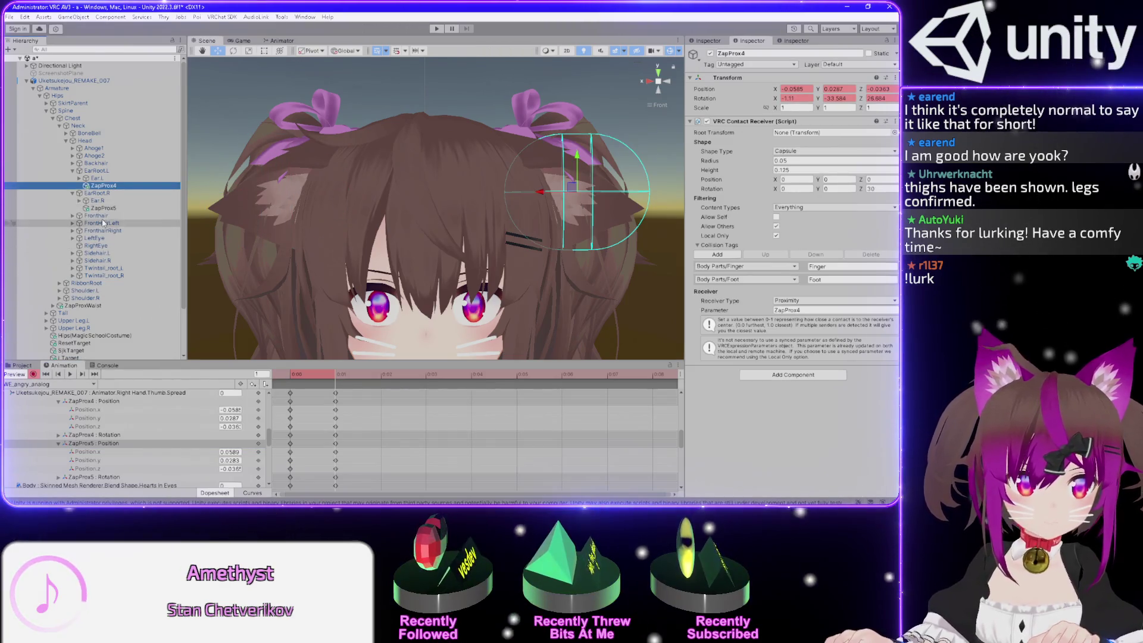
left_click(104, 208)
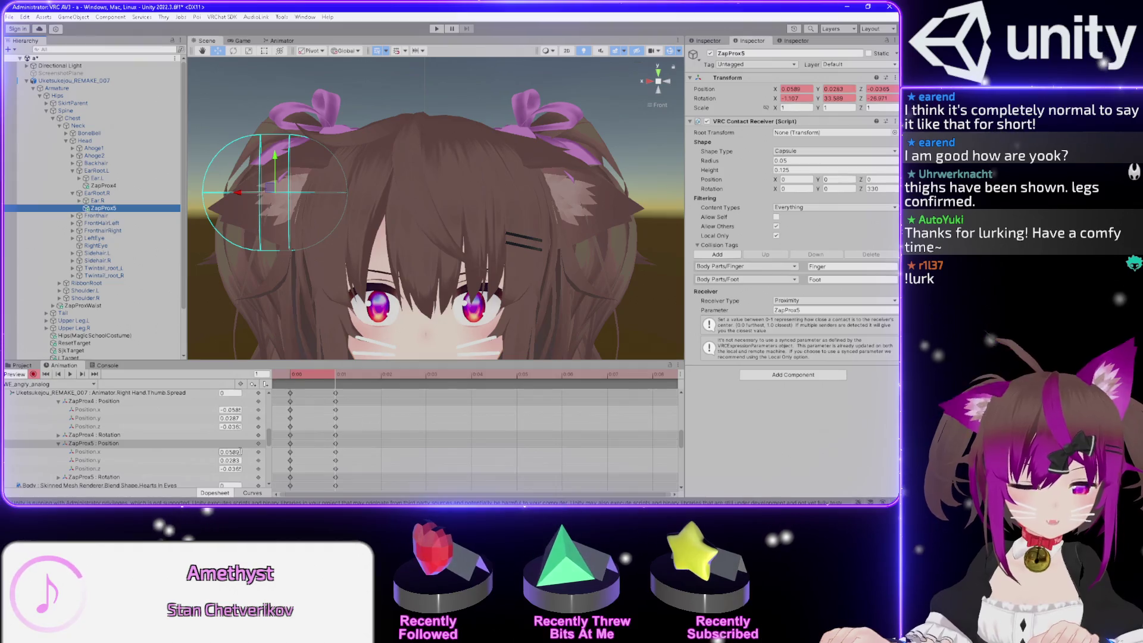
Round ZapProx5's keyed position to 0.059, 0.028, -0.036, then show the Rotation groups
left_click(238, 452)
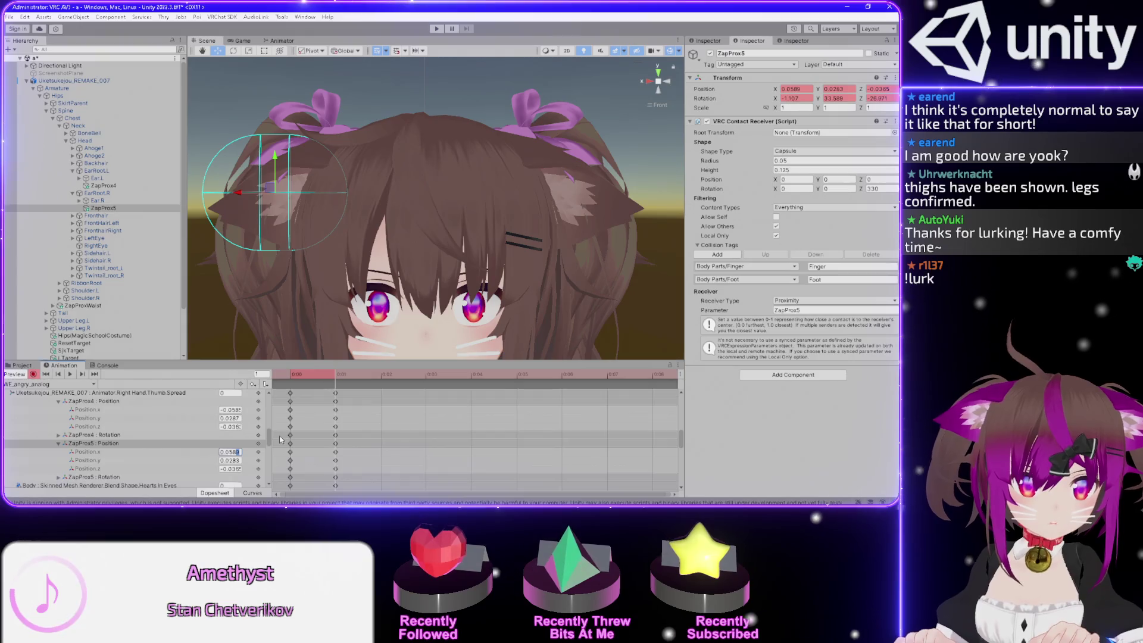
key("BackSpace")
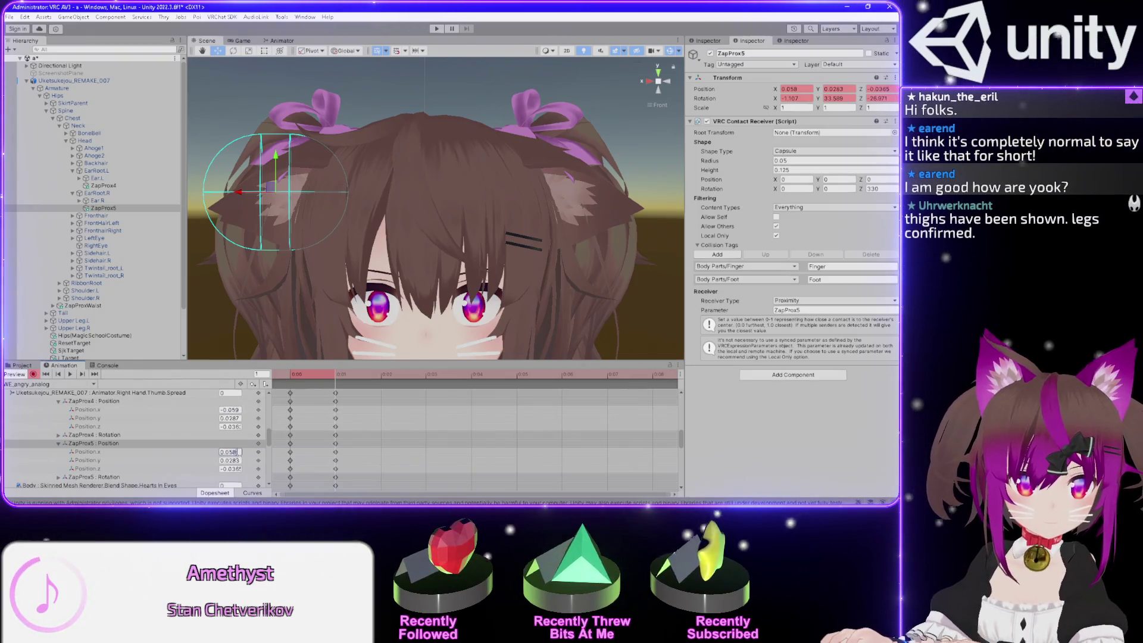
left_click(240, 452)
key("BackSpace")
type("9")
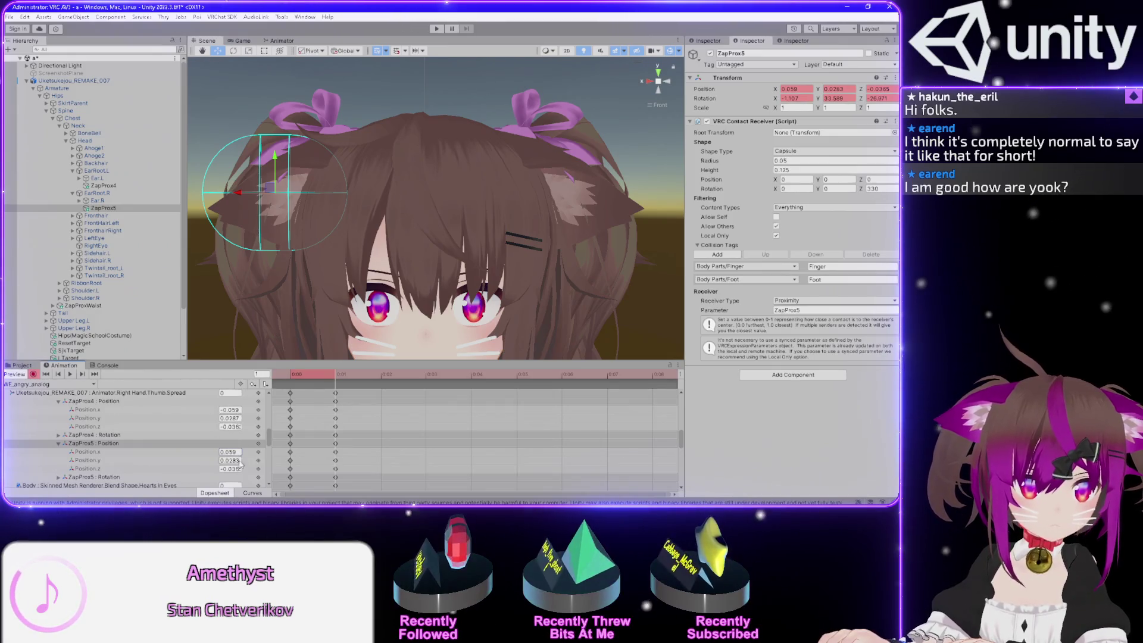
key("BackSpace")
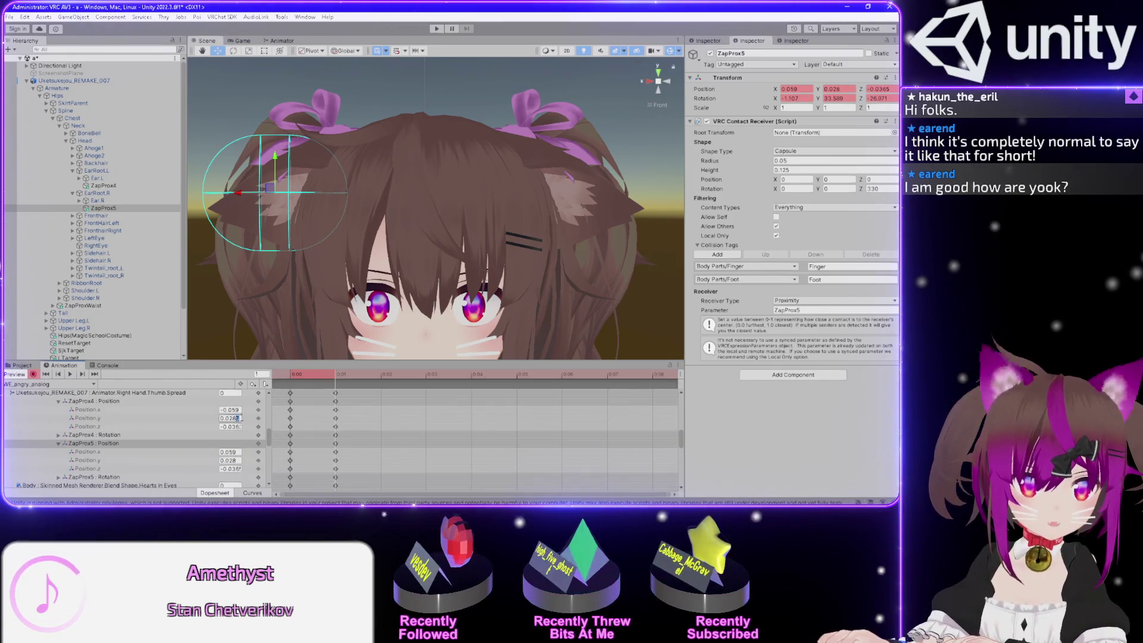
key("Return")
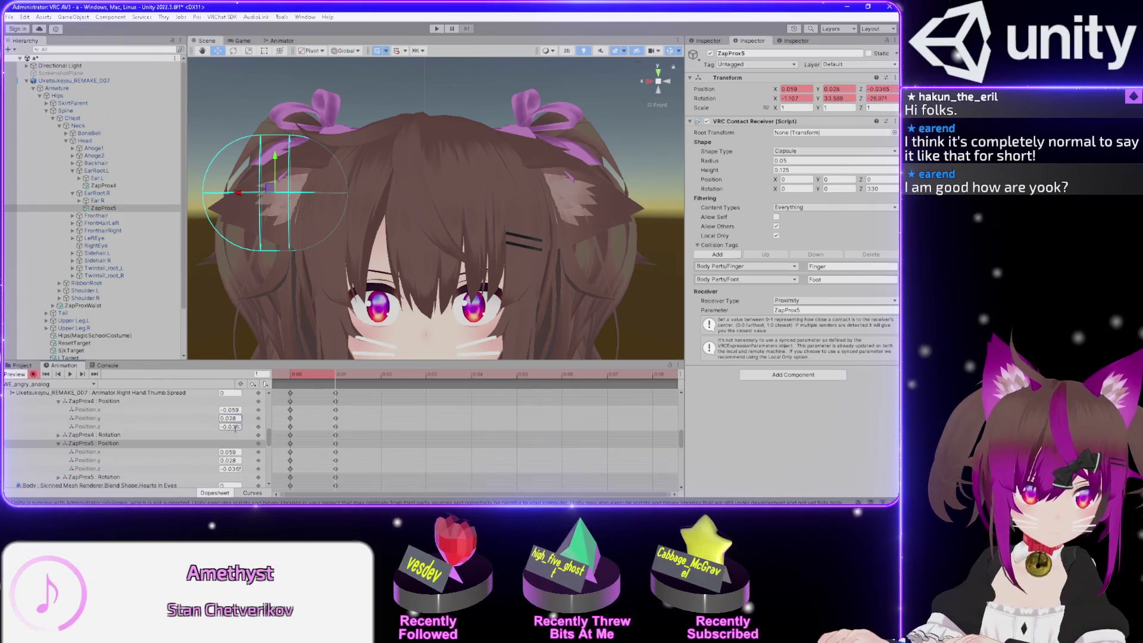
left_click(231, 469)
key("Return")
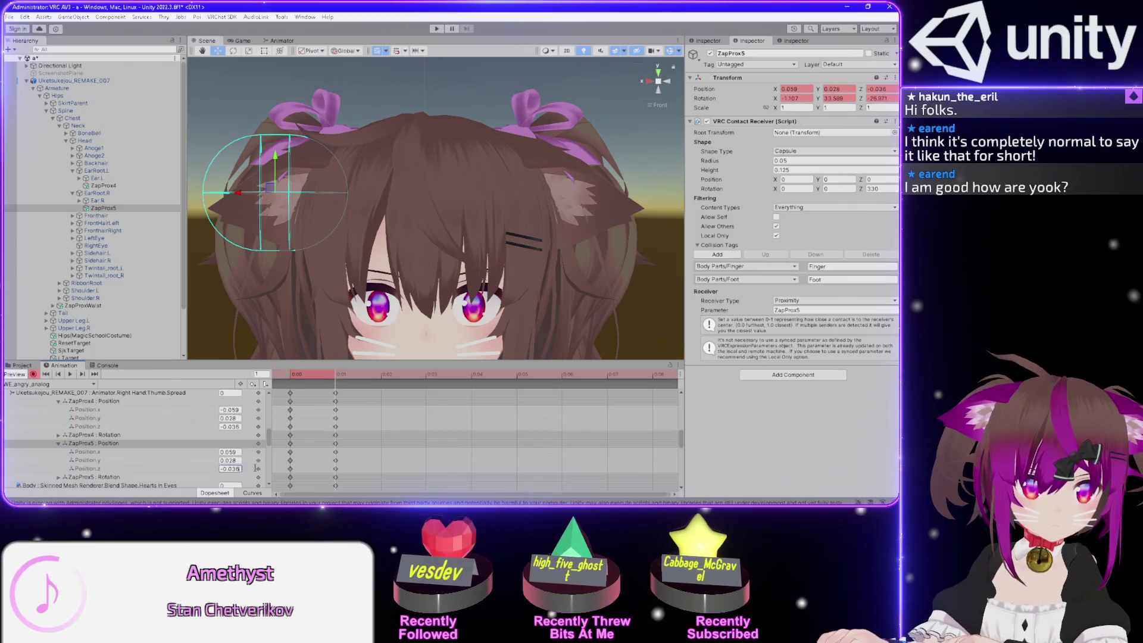
left_click(58, 444)
left_click(58, 401)
left_click(58, 409)
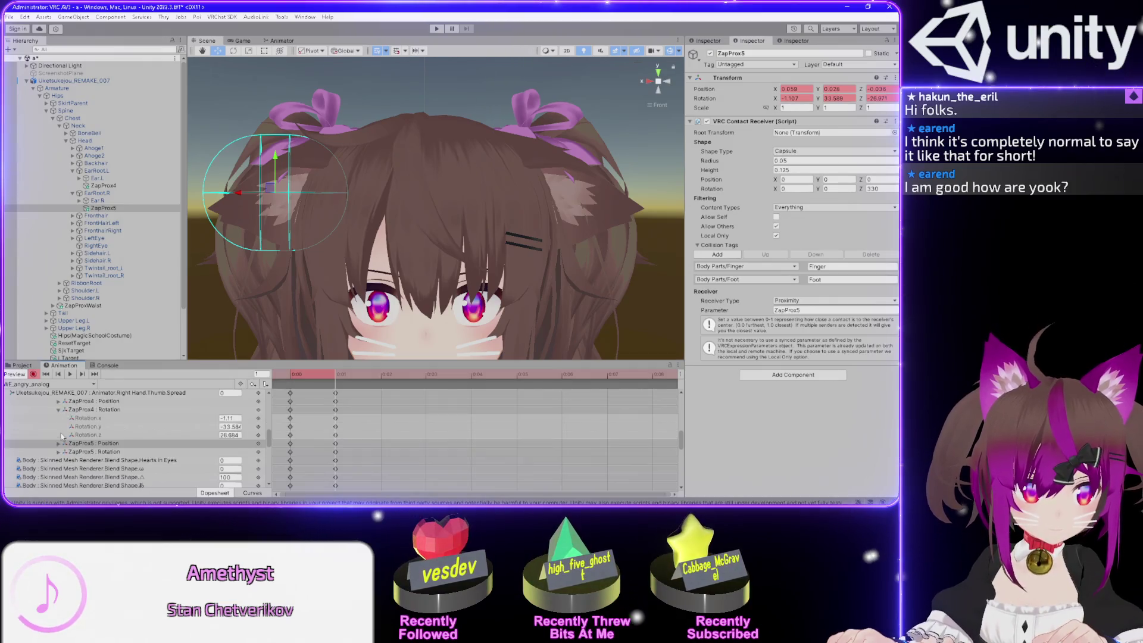
Set ZapProx5's keyed Z rotation to -26.7, mirroring ZapProx4's 26.7, then collapse the Rotation groups
left_click(57, 452)
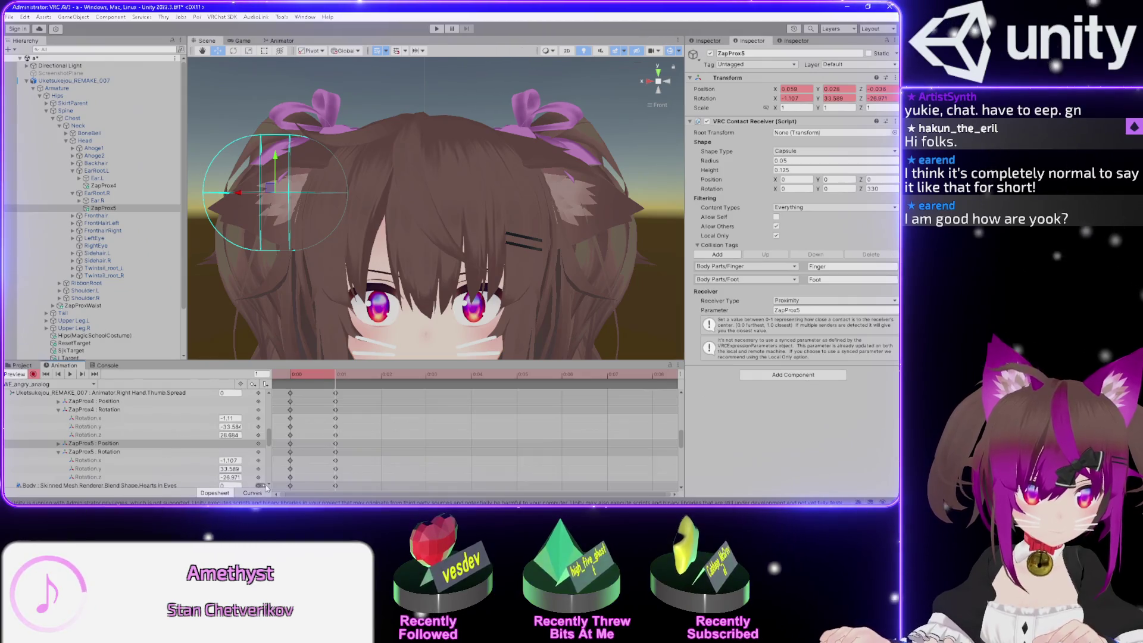
scroll(270, 487, "down", 2)
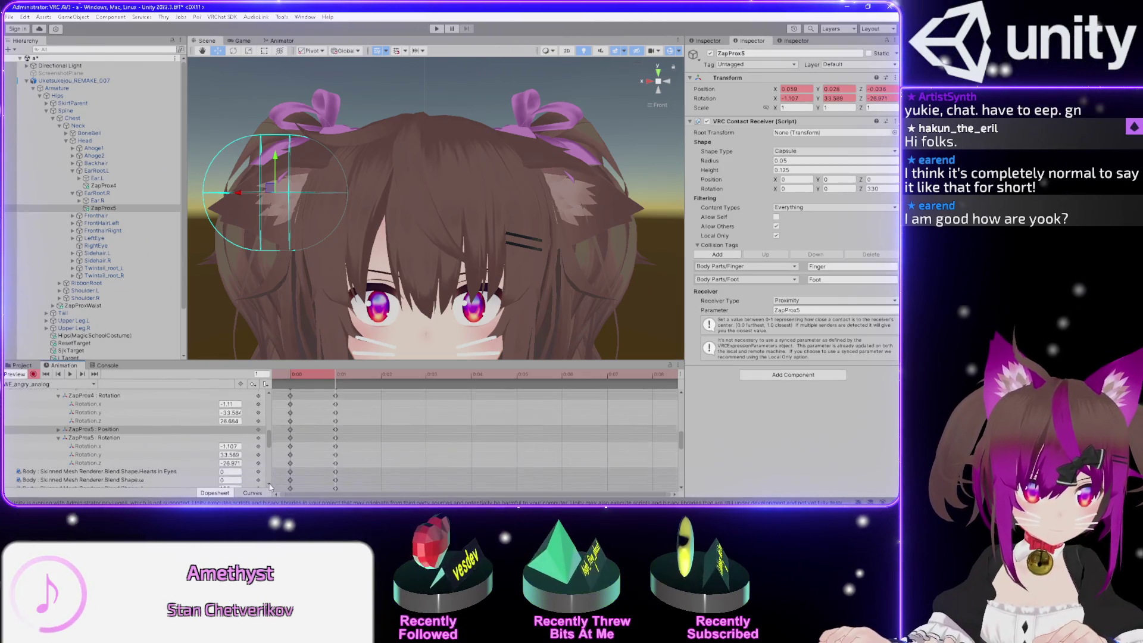
left_click(230, 446)
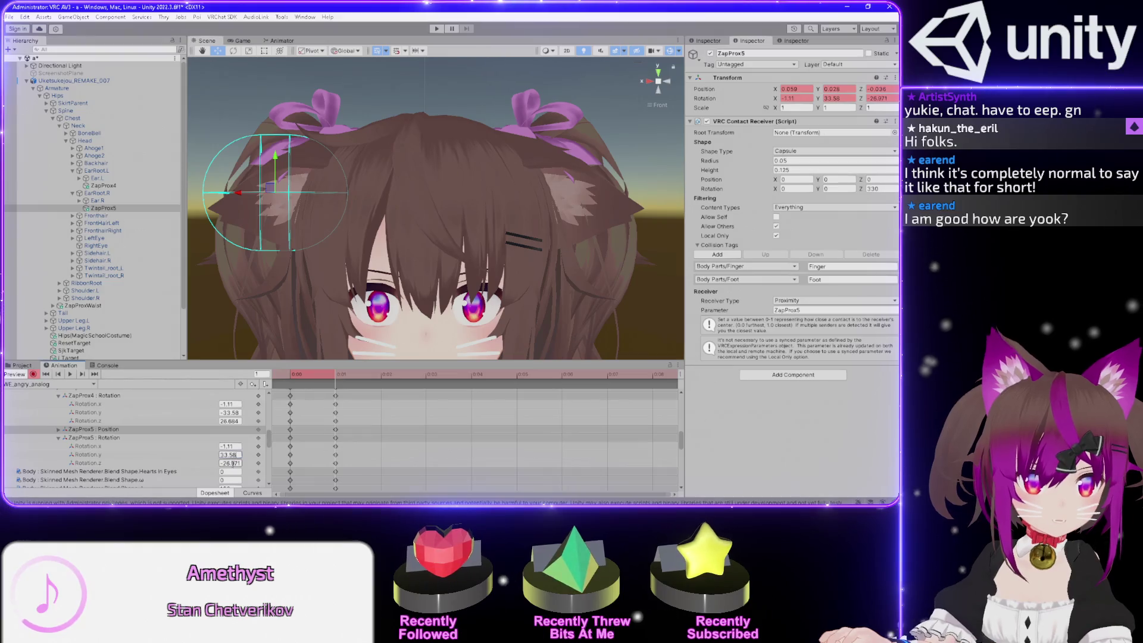
left_click(230, 421)
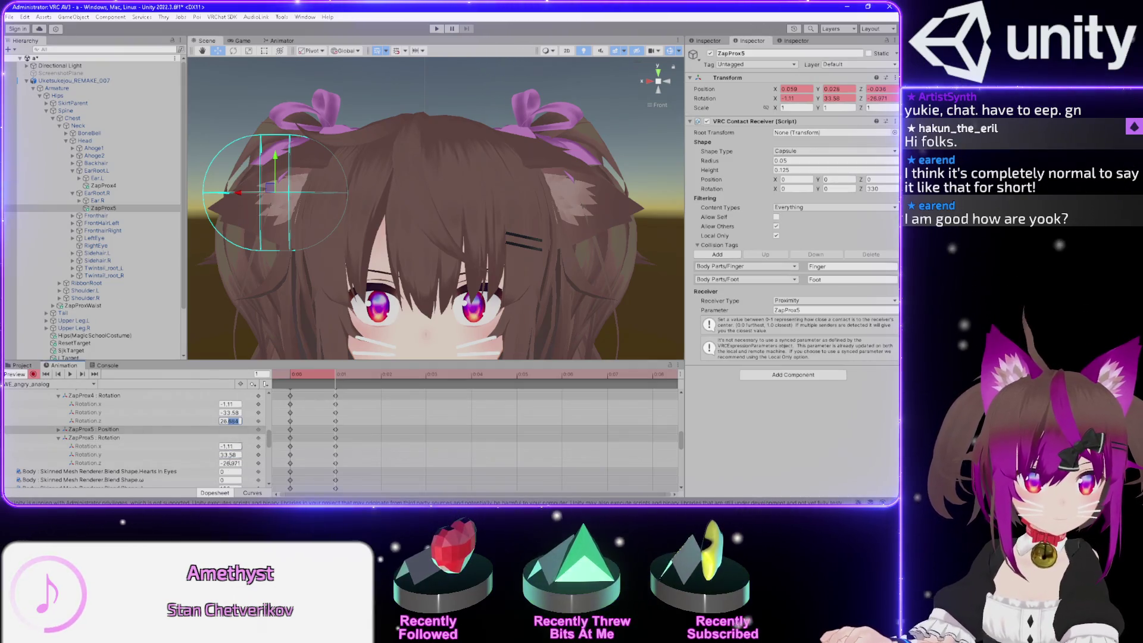
type("26.7")
left_click(239, 463)
type("-26.7")
key("Return")
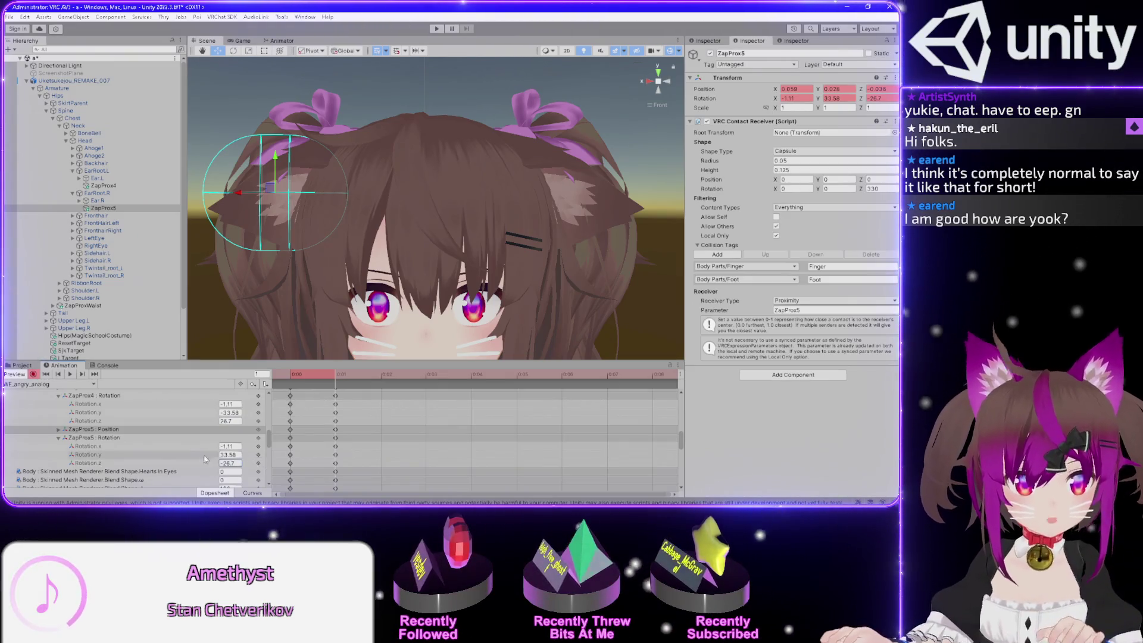
left_click(59, 396)
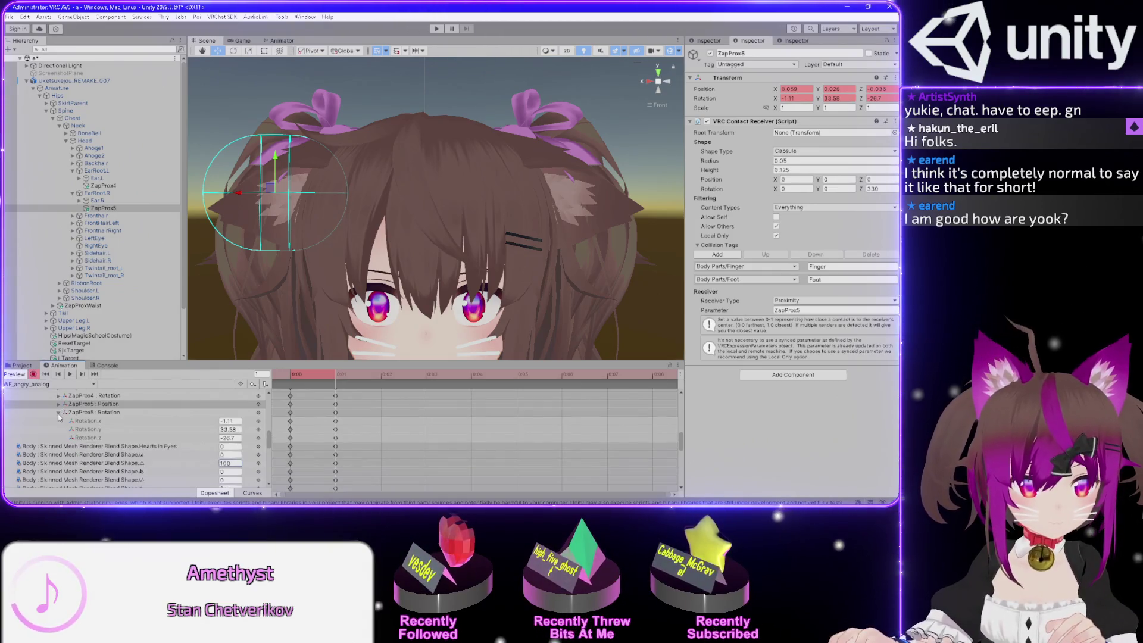
left_click(58, 412)
scroll(329, 241, "down", 5)
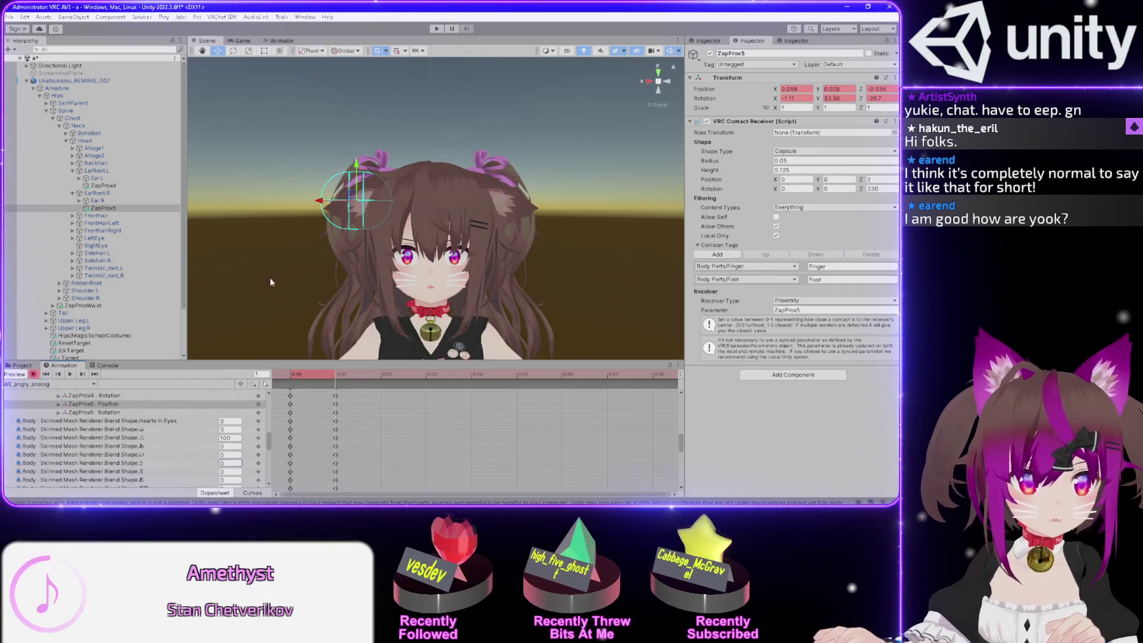
Stop recording and select the four ZapProx tracks' keyframes at frames 0 and 1
scroll(103, 427, "up", 3)
left_click(96, 415)
left_click(106, 432, "shift")
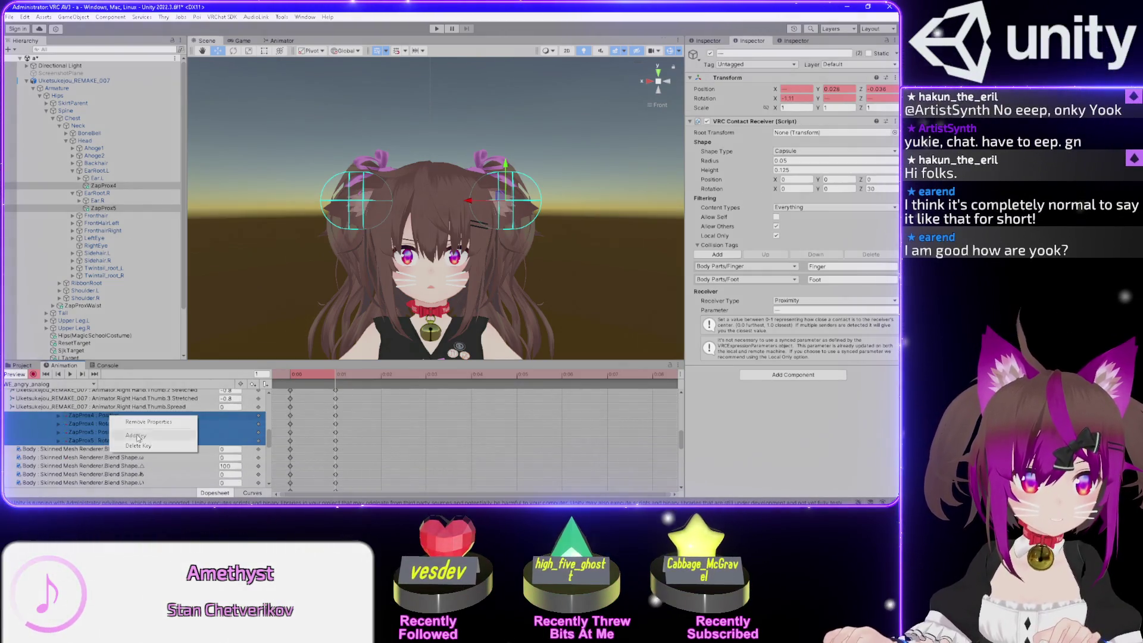
left_click(34, 374)
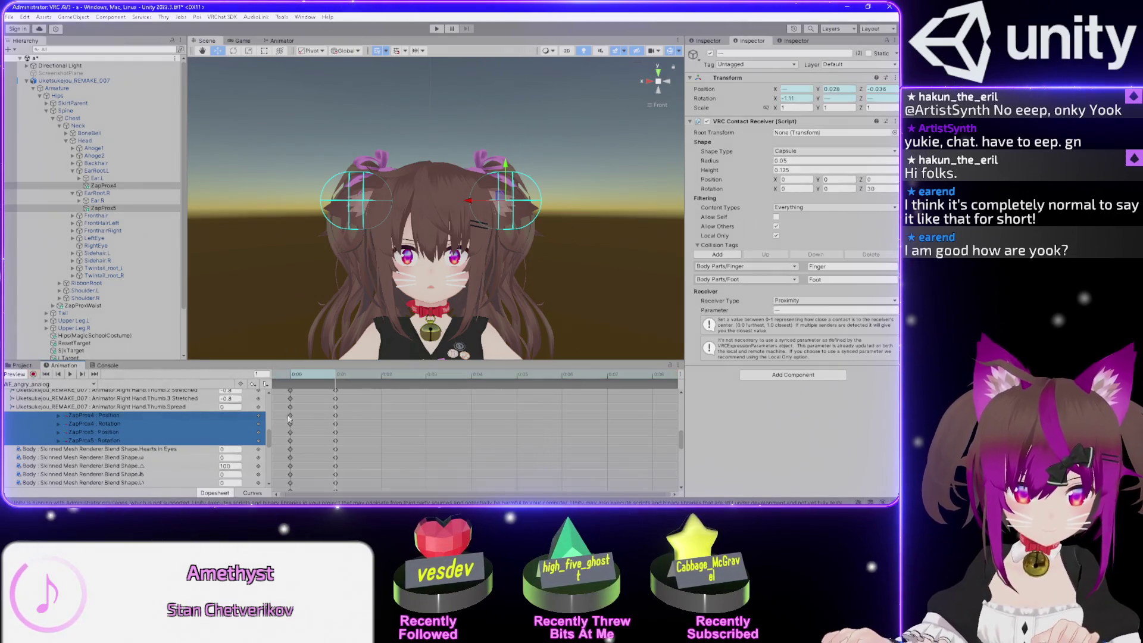
left_click_drag(283, 410, 335, 448)
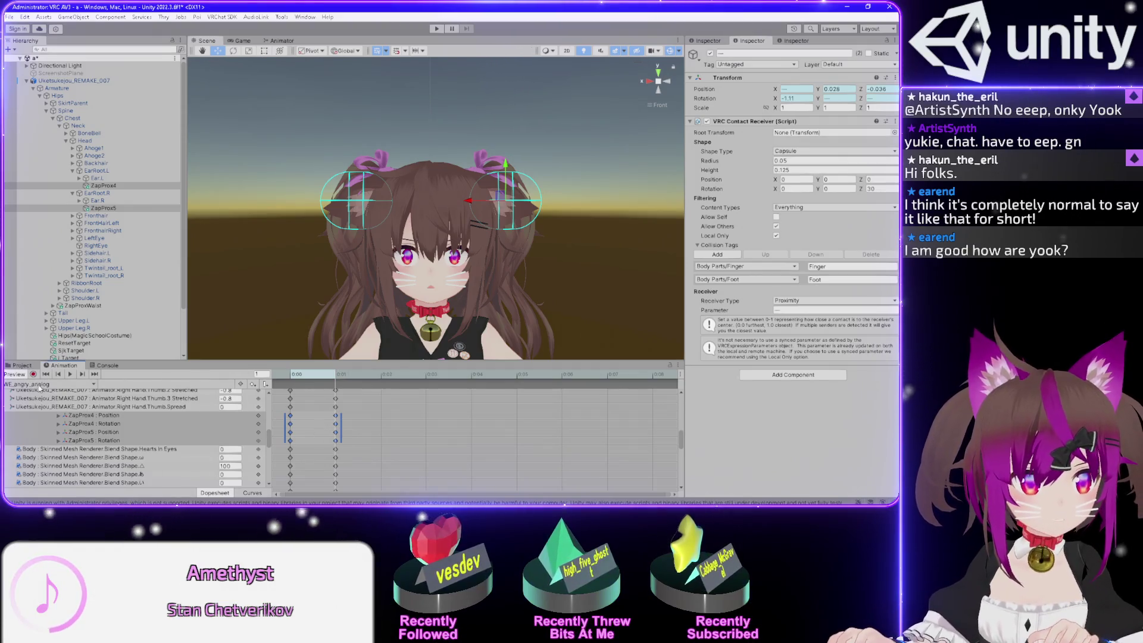
Paste the ZapProx keyframes into NE_angry_analog and preview frames 1 and 0
left_click(38, 385)
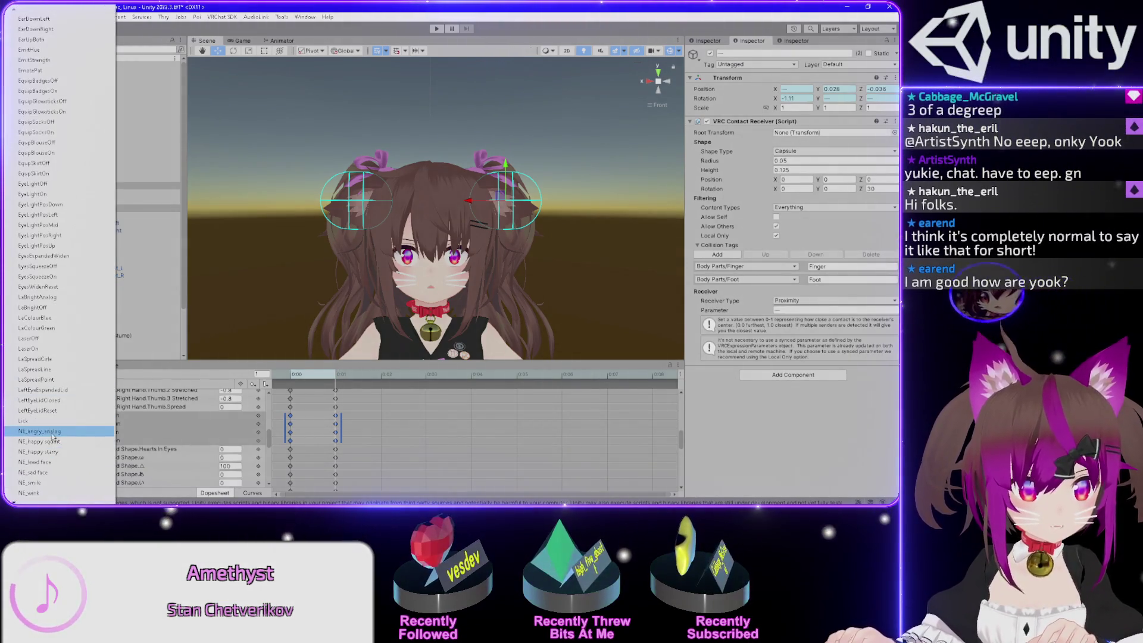
left_click(51, 432)
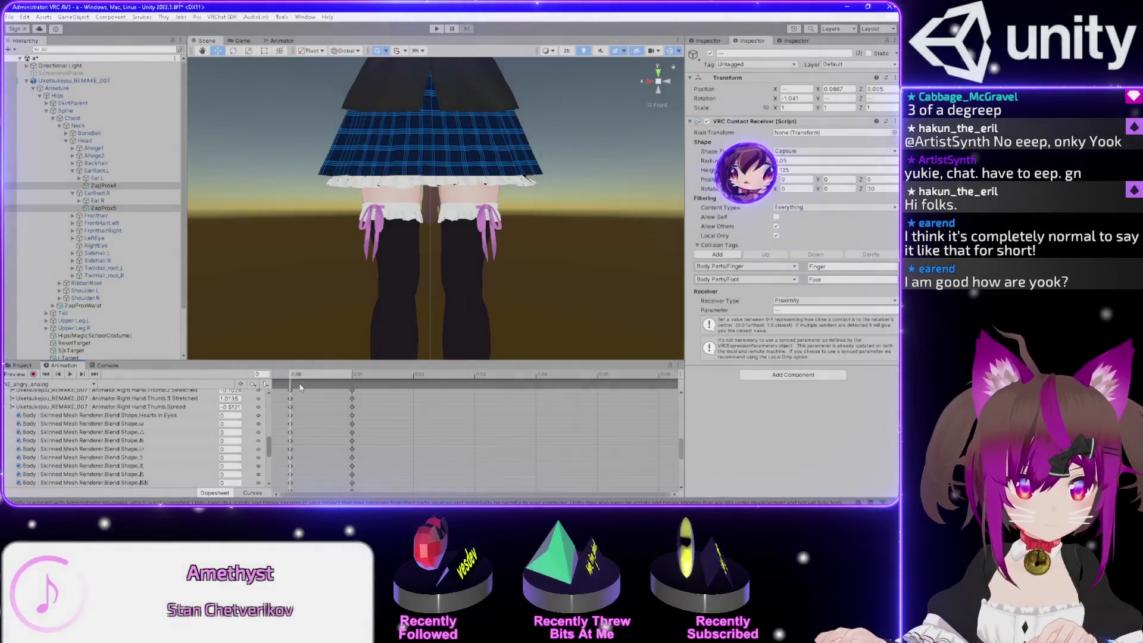
key("f")
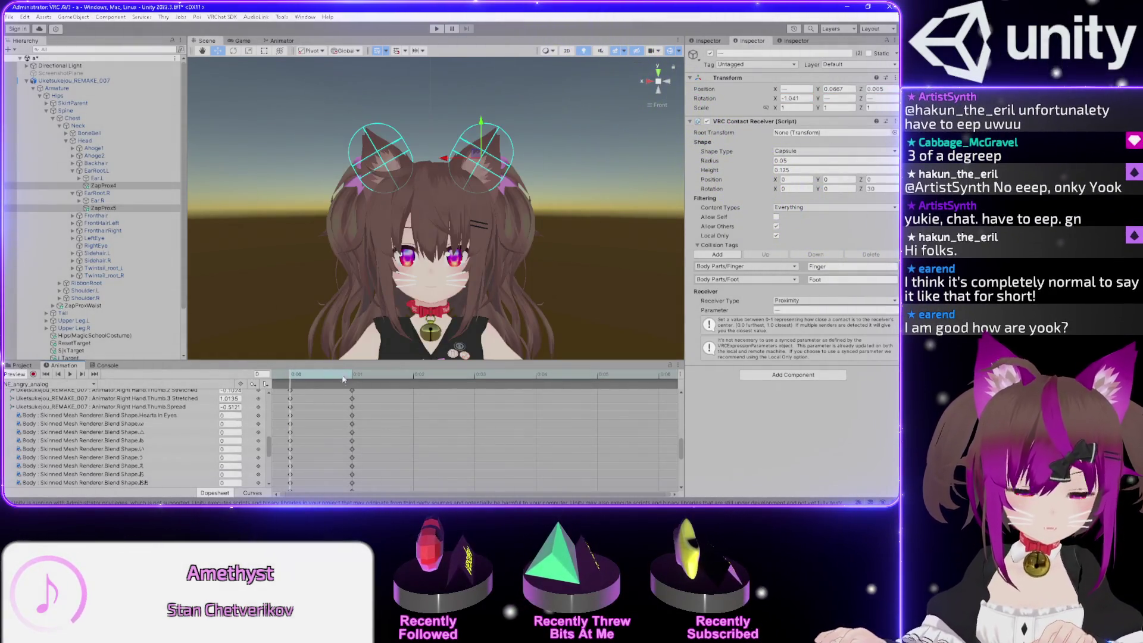
key("ctrl+v")
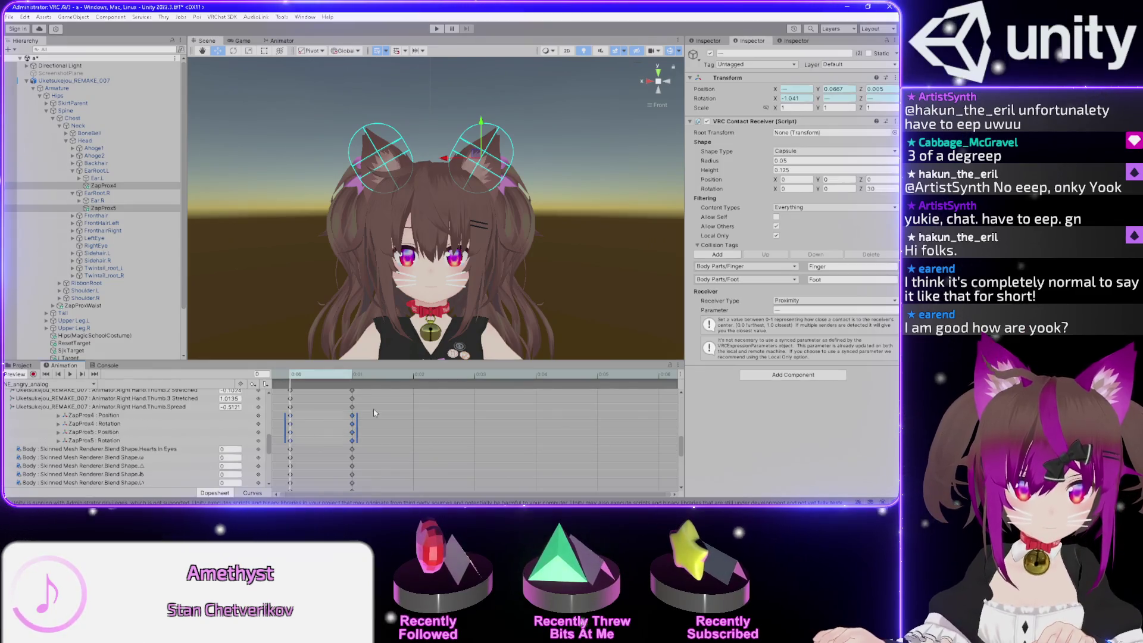
left_click(362, 376)
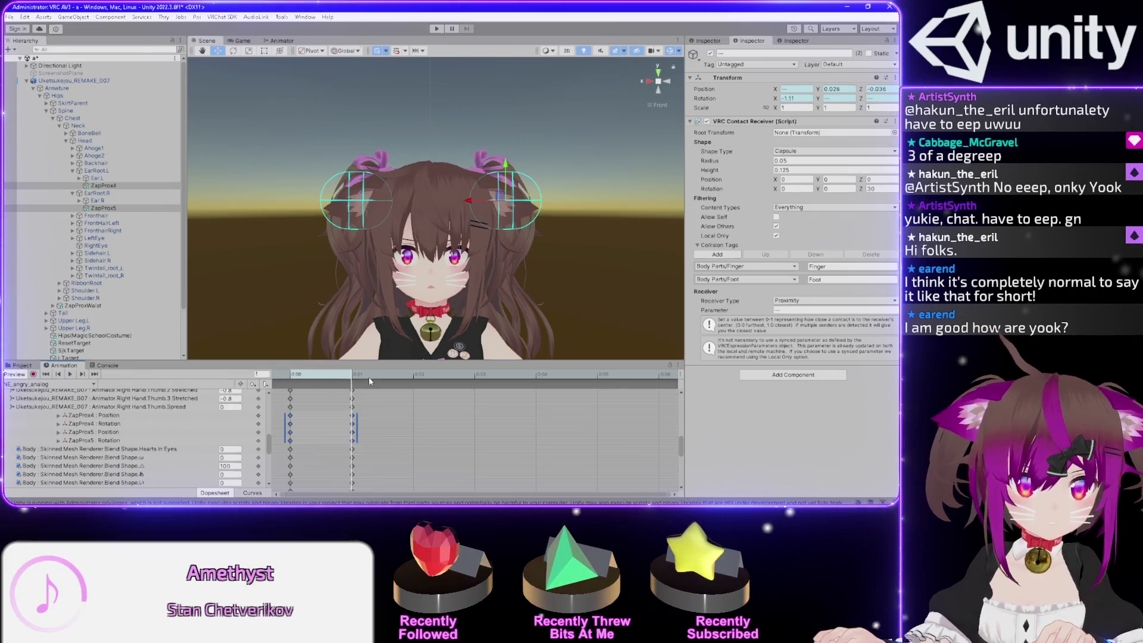
left_click(291, 375)
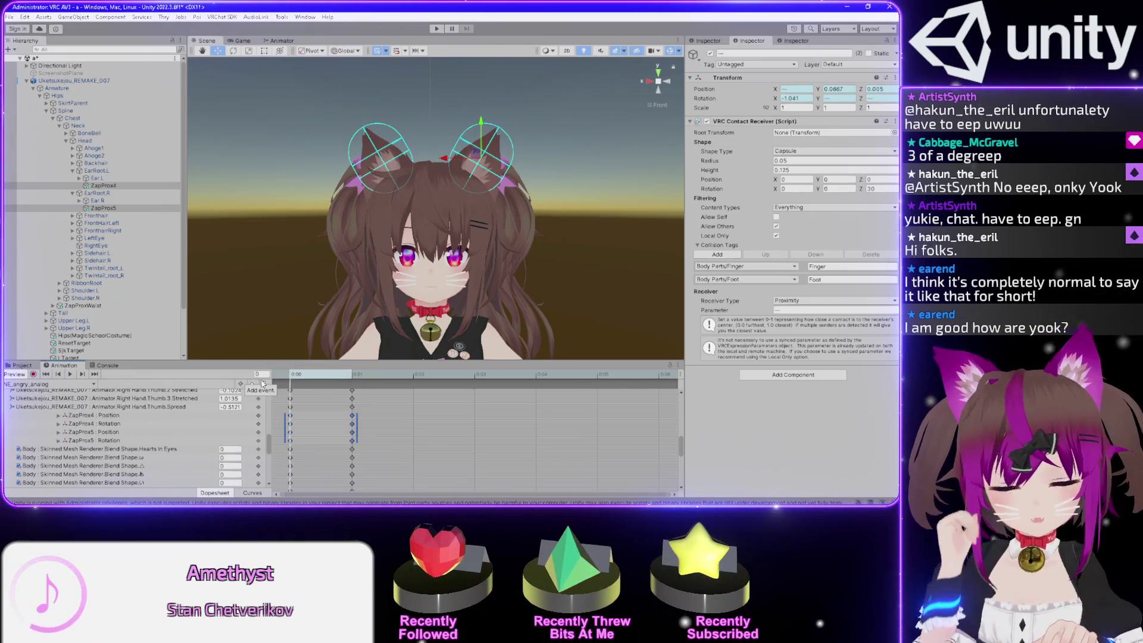
left_click(45, 386)
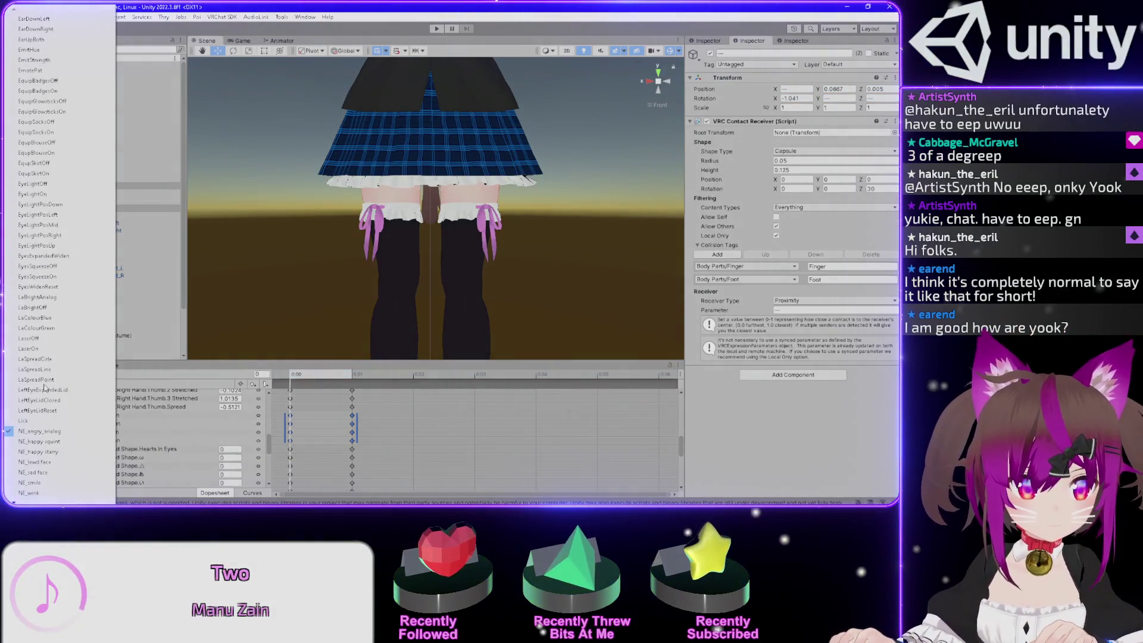
Paste the ZapProx keyframes into the NE_wink clip and preview frame 1
left_click(30, 493)
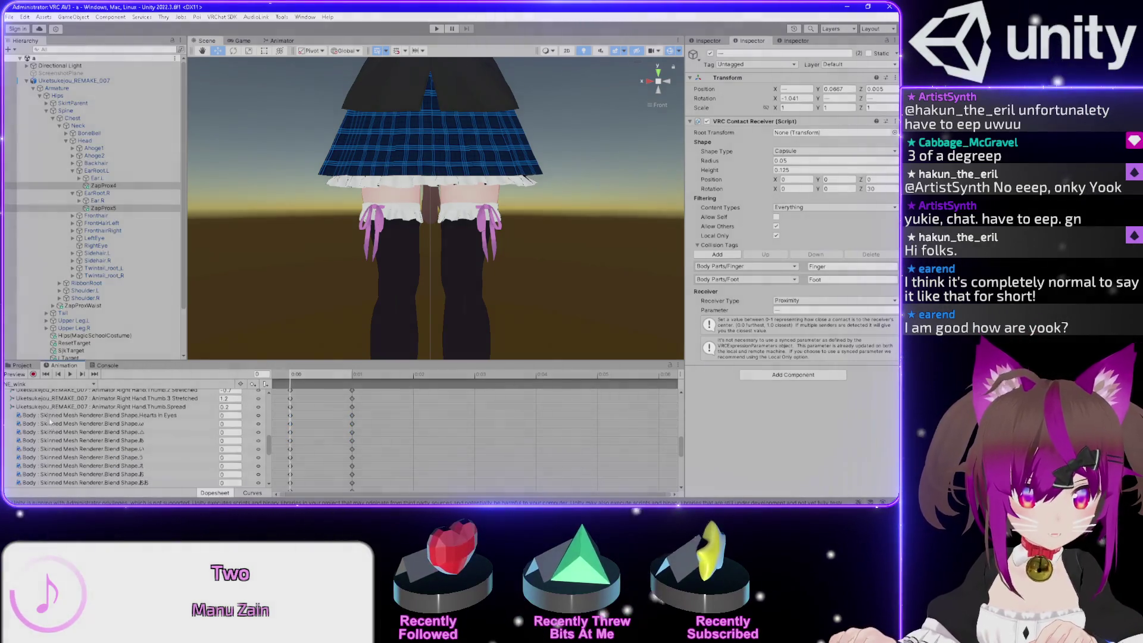
left_click(13, 374)
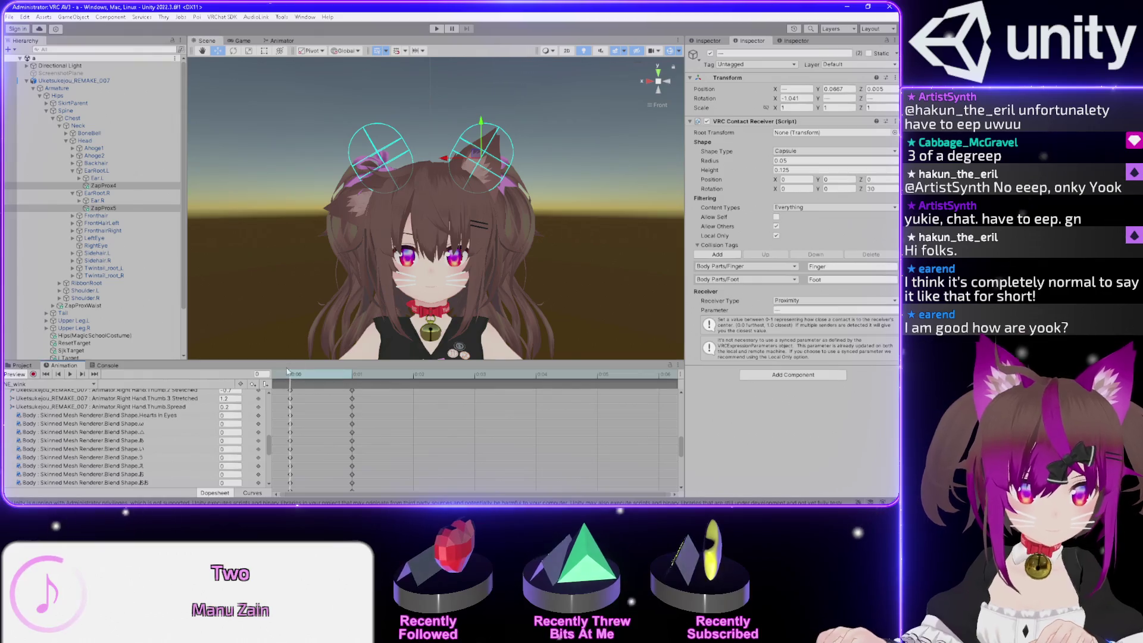
key("ctrl+v")
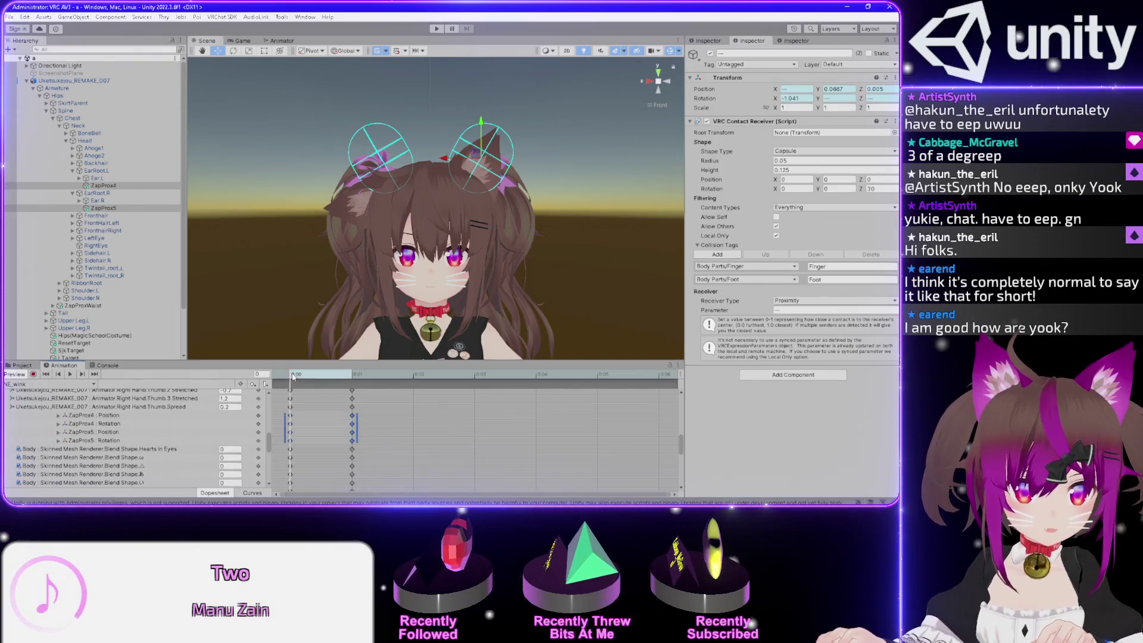
left_click_drag(293, 377, 353, 377)
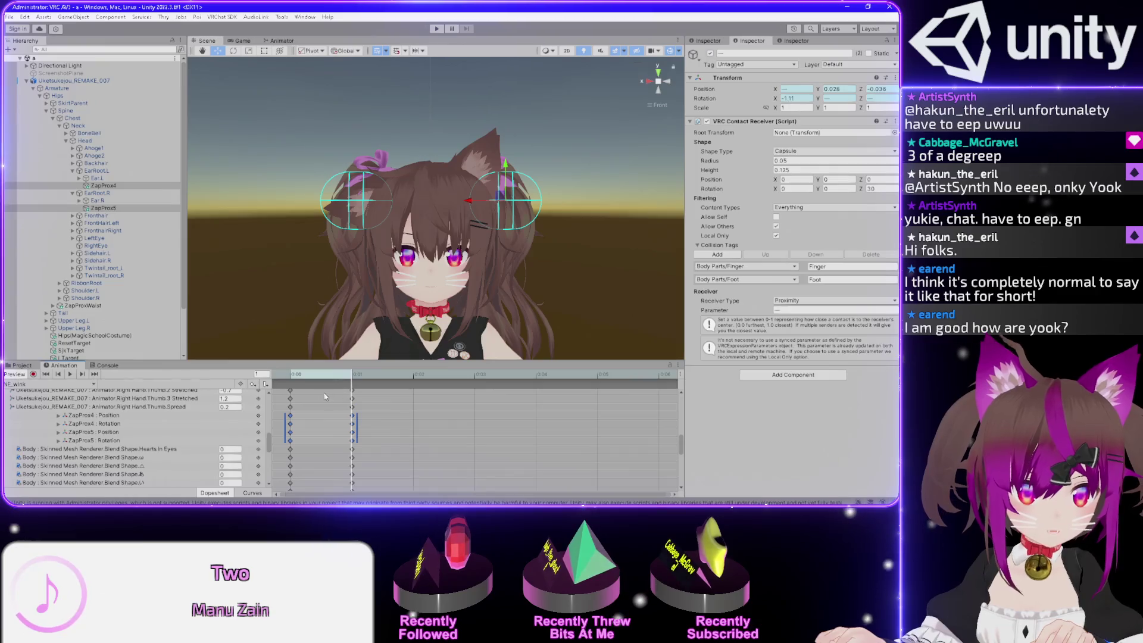
Delete ZapProx4's position and rotation tracks from the wink clip
left_click(110, 188)
left_click(111, 189)
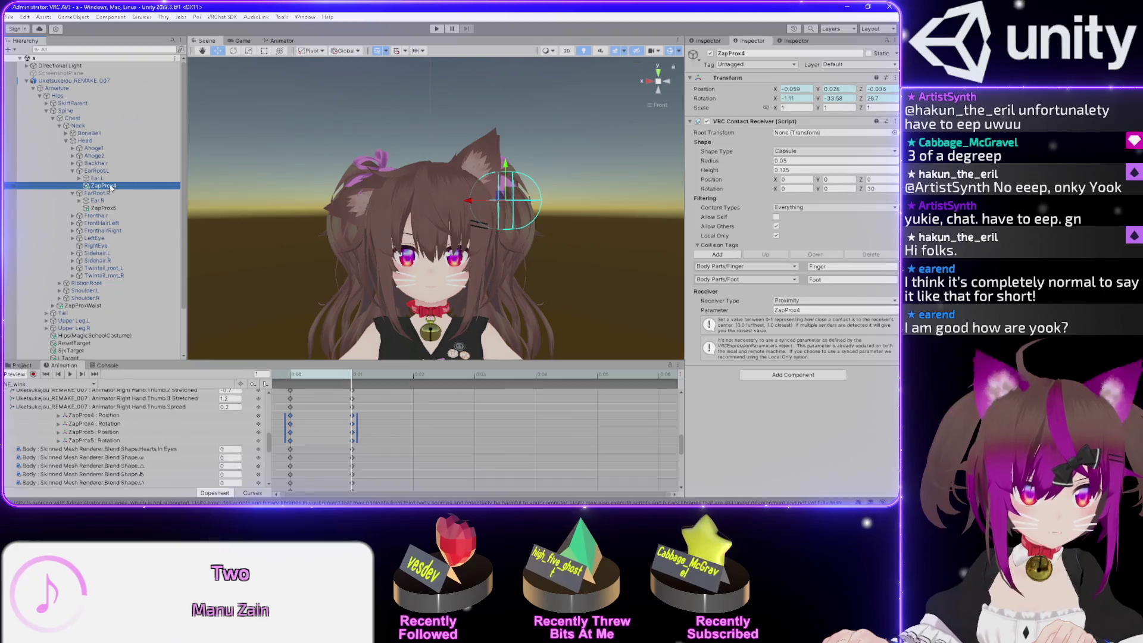
left_click(373, 420)
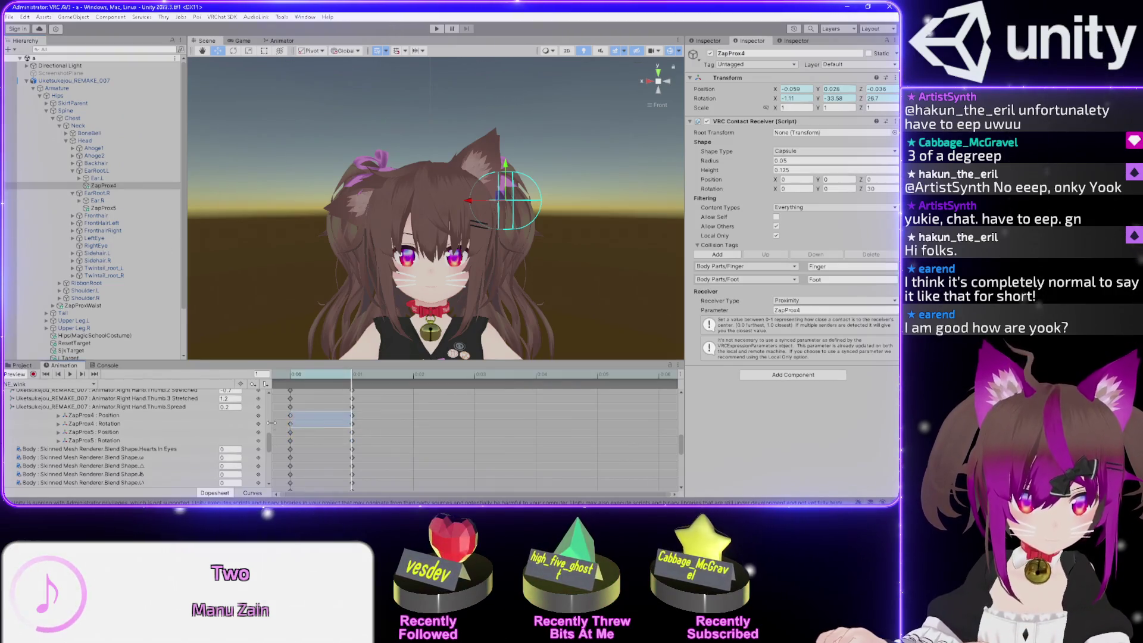
left_click(89, 415)
left_click(90, 424, "shift")
key("Delete")
key("comma")
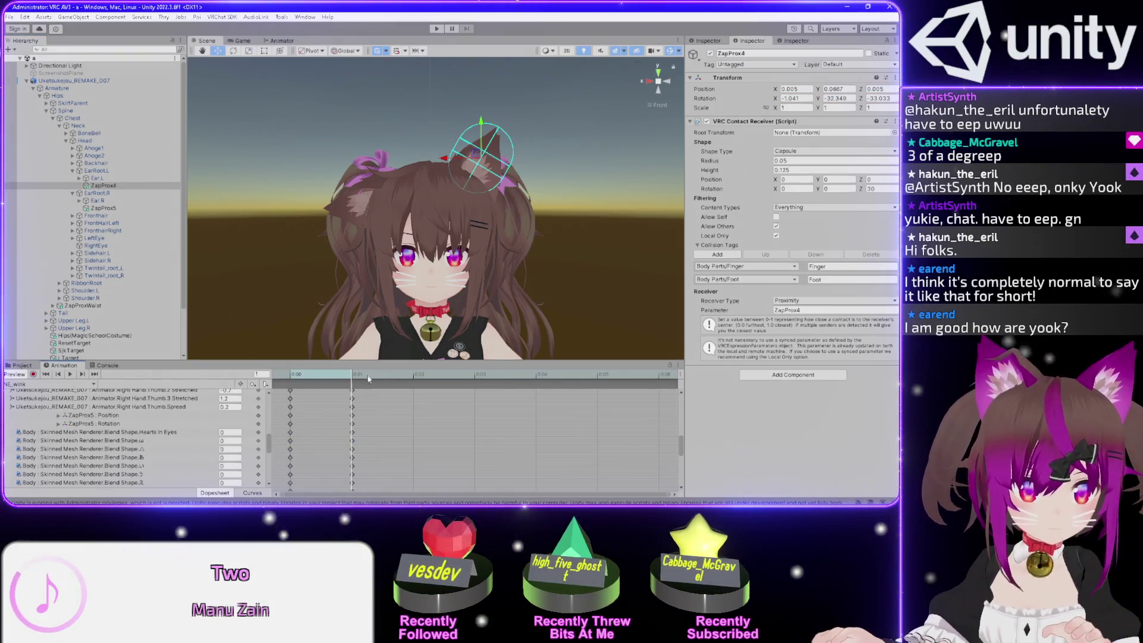
Check ZapProx5's frame-1 pose and select its keyframes at frames 0 and 1
left_click(102, 209)
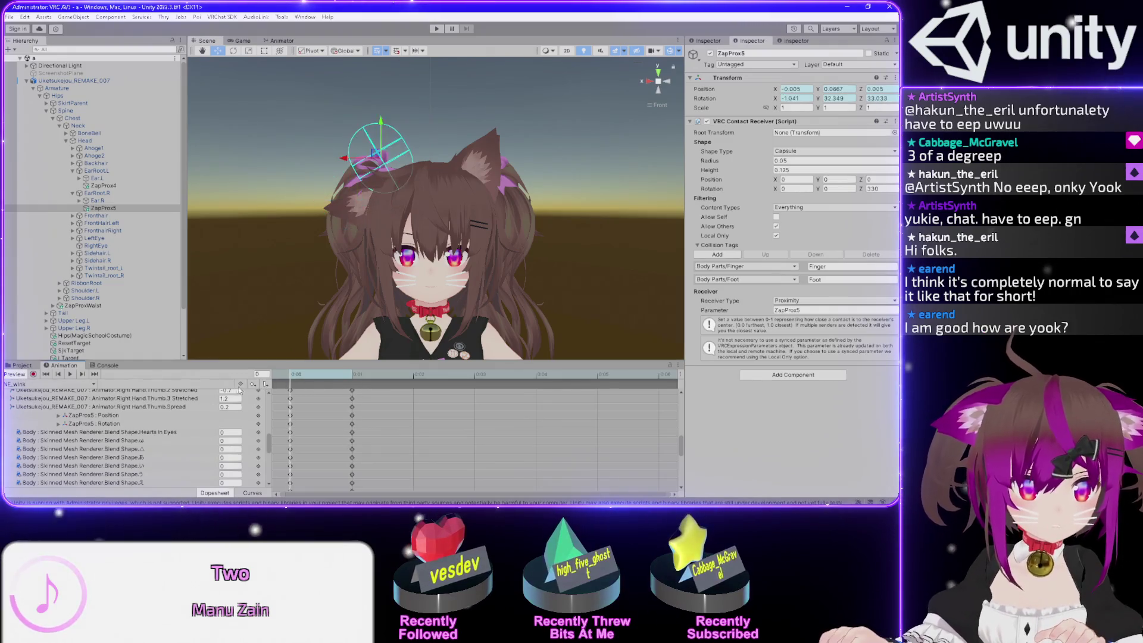
left_click(352, 398)
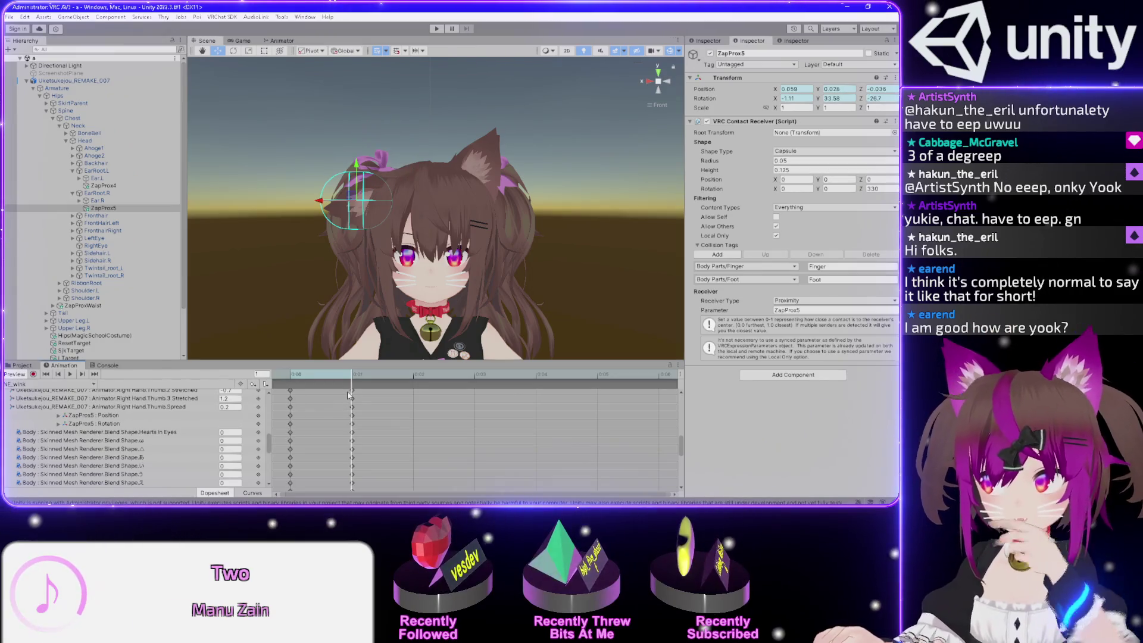
left_click(291, 399)
left_click(353, 416)
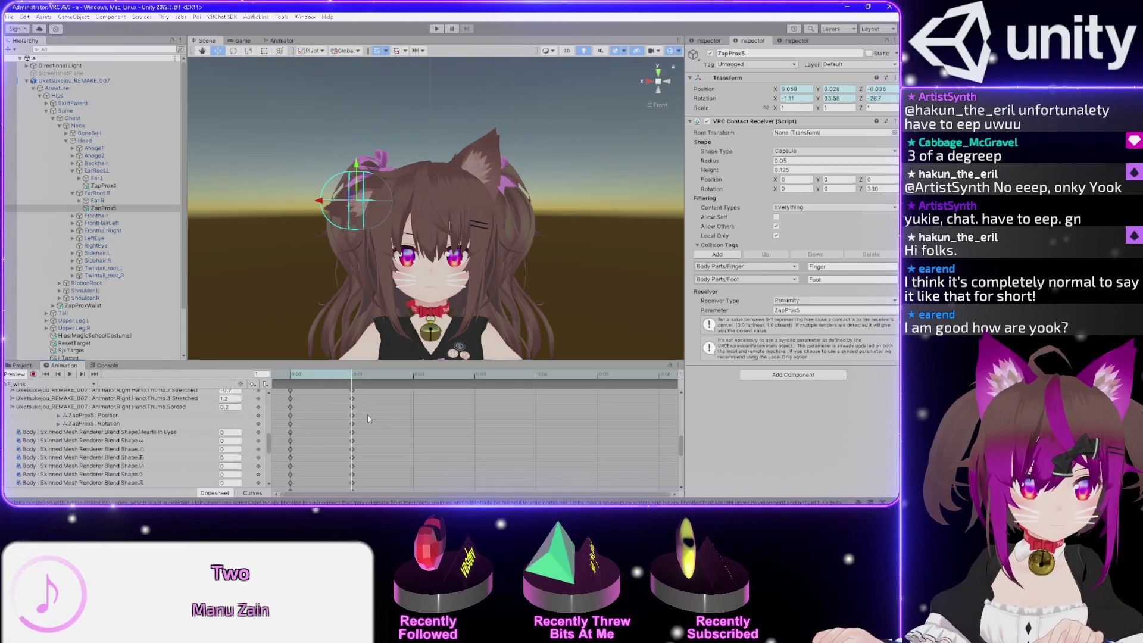
left_click_drag(357, 412, 346, 427)
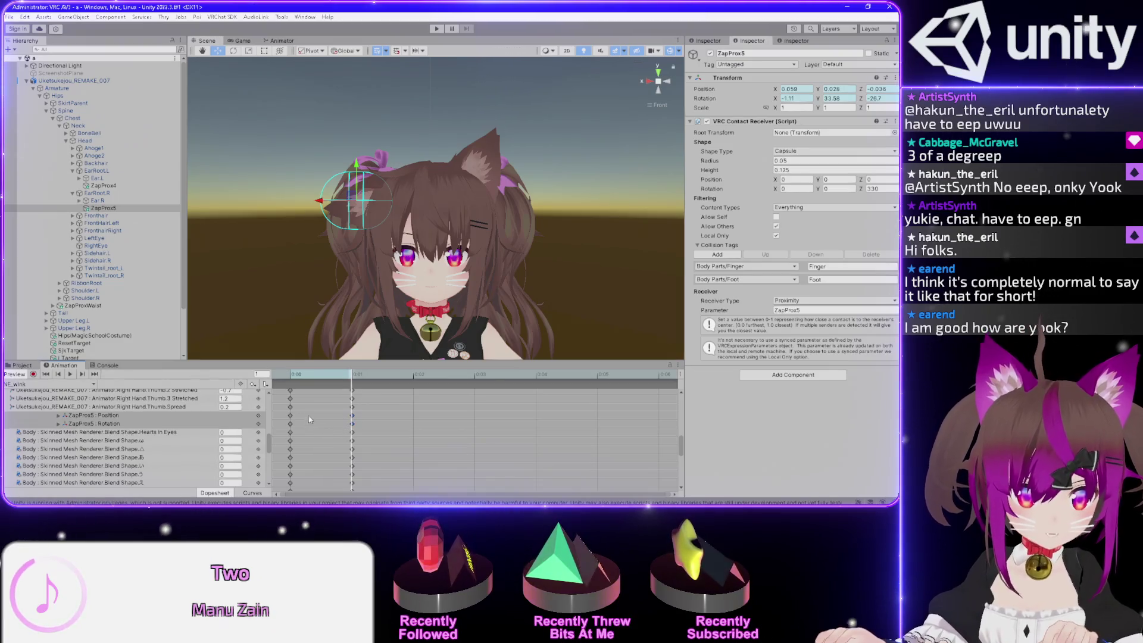
left_click_drag(344, 383, 282, 382)
key("ctrl+v")
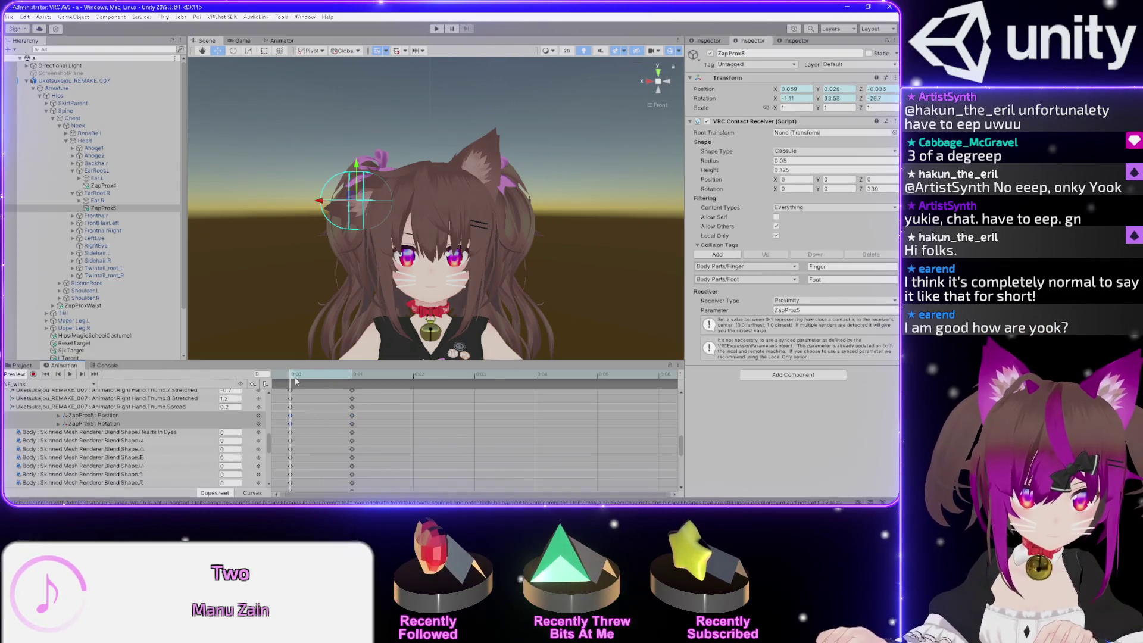
left_click_drag(280, 410, 358, 427)
left_click(33, 384)
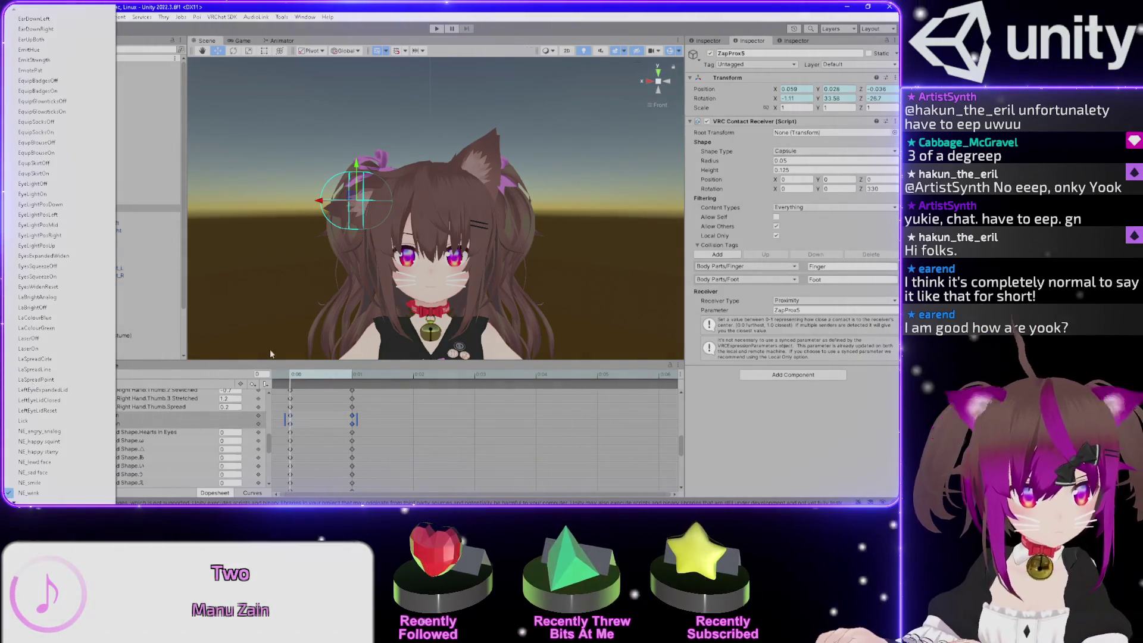
Paste ZapProx5's keyframes into the NE_wink clip with preview enabled
left_click(29, 493)
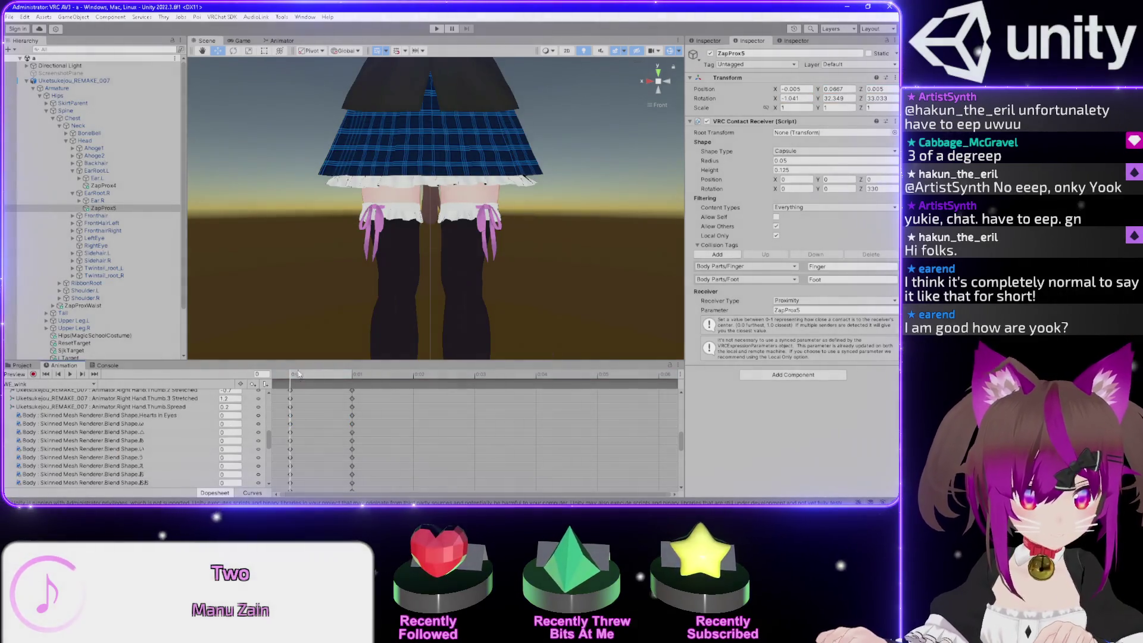
left_click(290, 382)
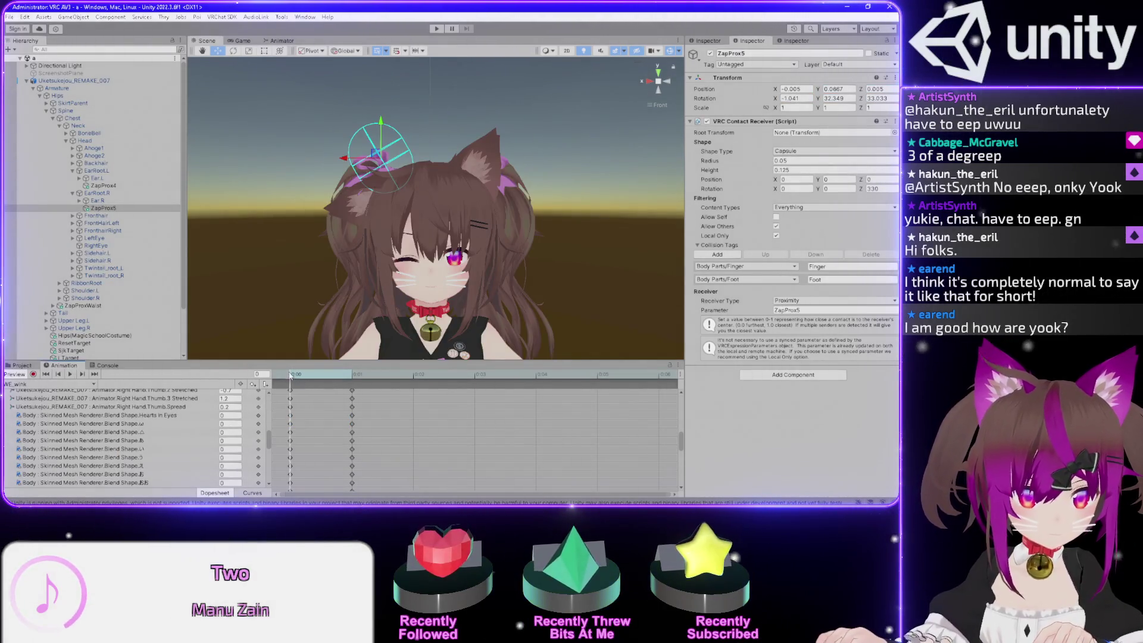
key("ctrl+v")
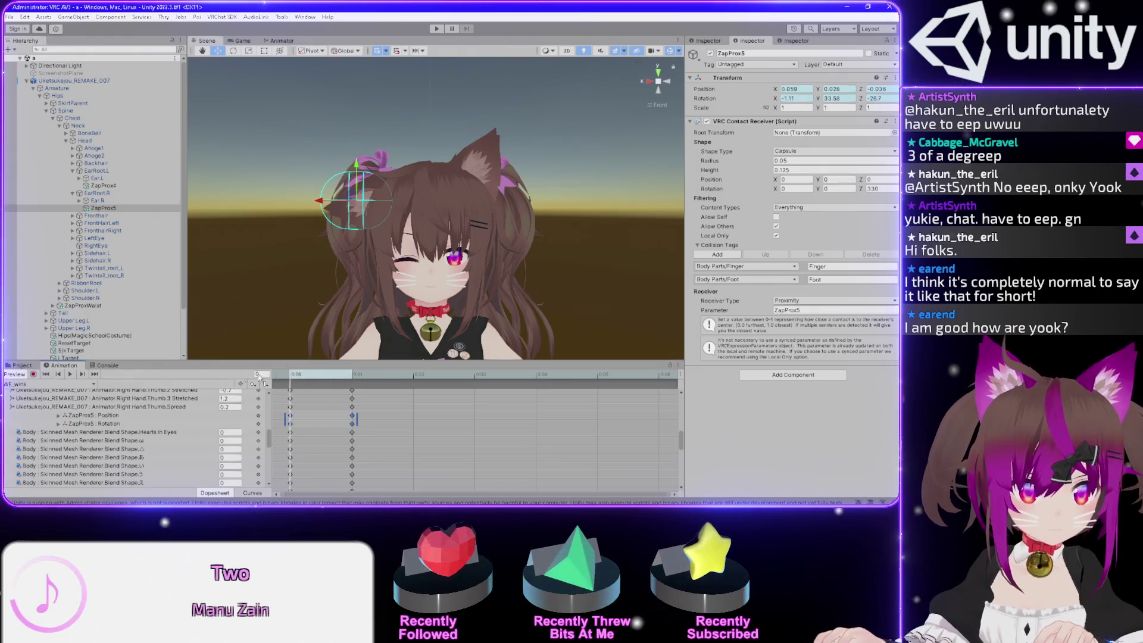
left_click(16, 376)
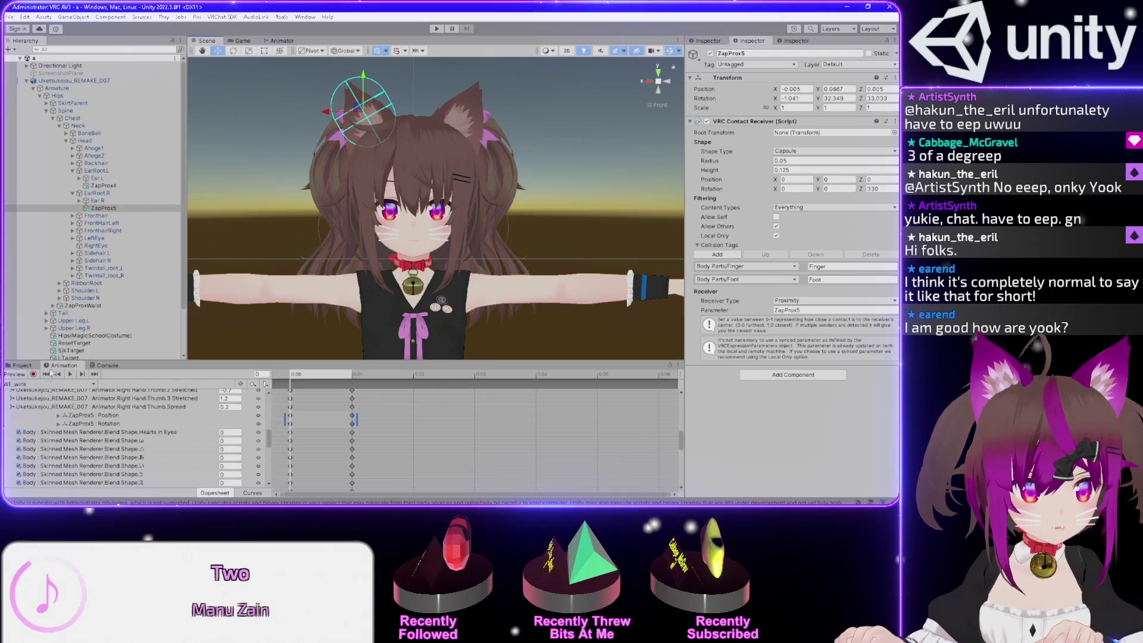
Preview the NE_smile and WE_wink clips to compare the ear receivers
left_click(18, 384)
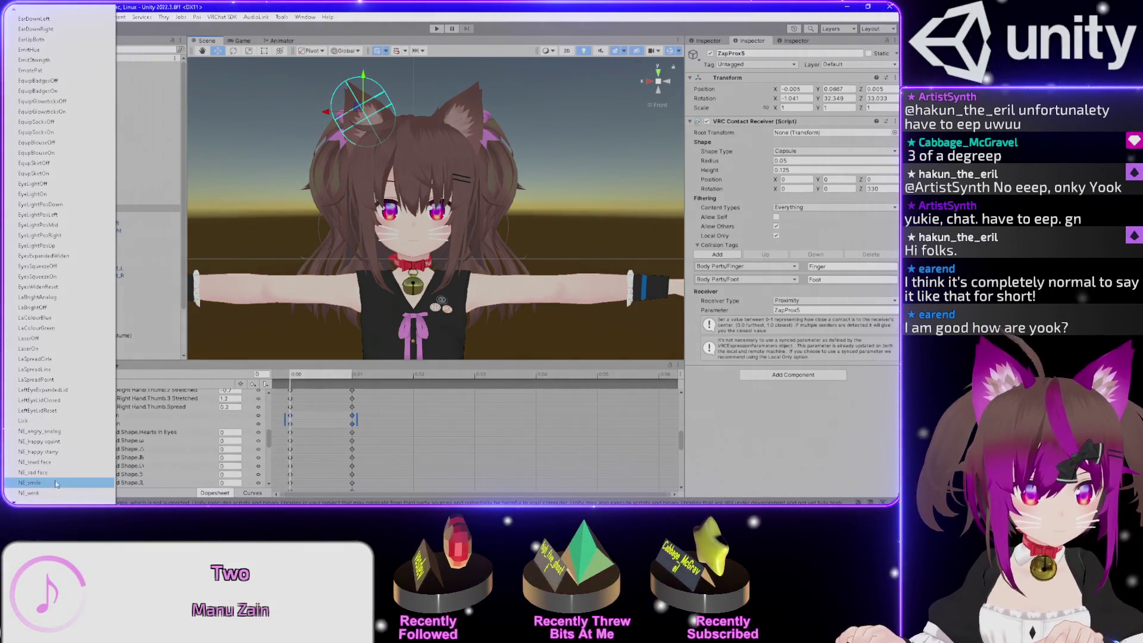
left_click(56, 483)
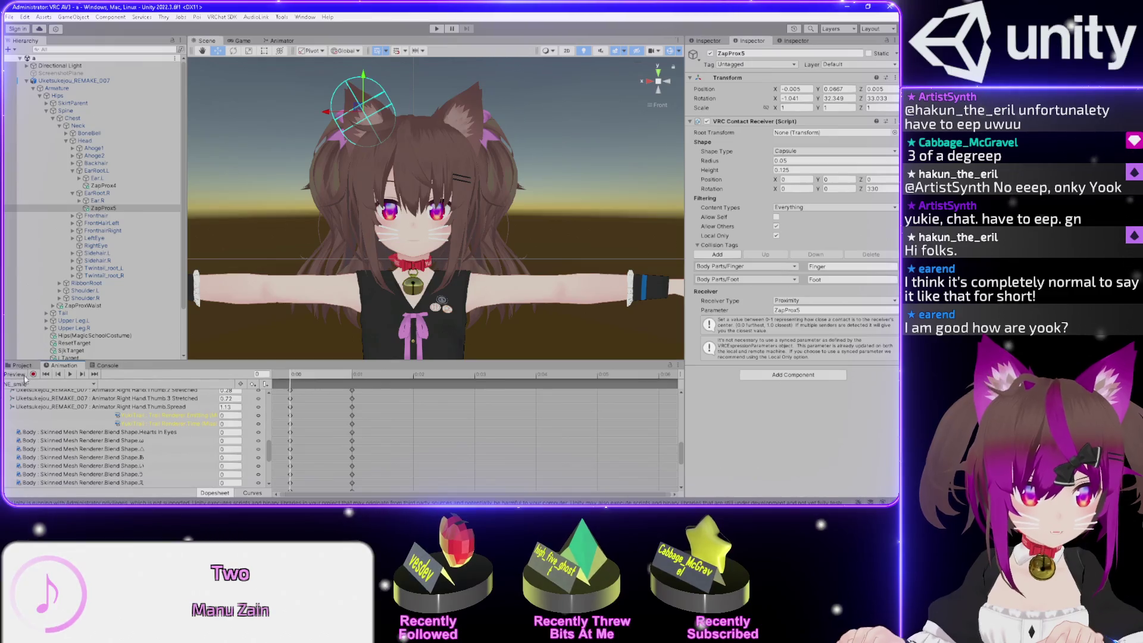
left_click(21, 375)
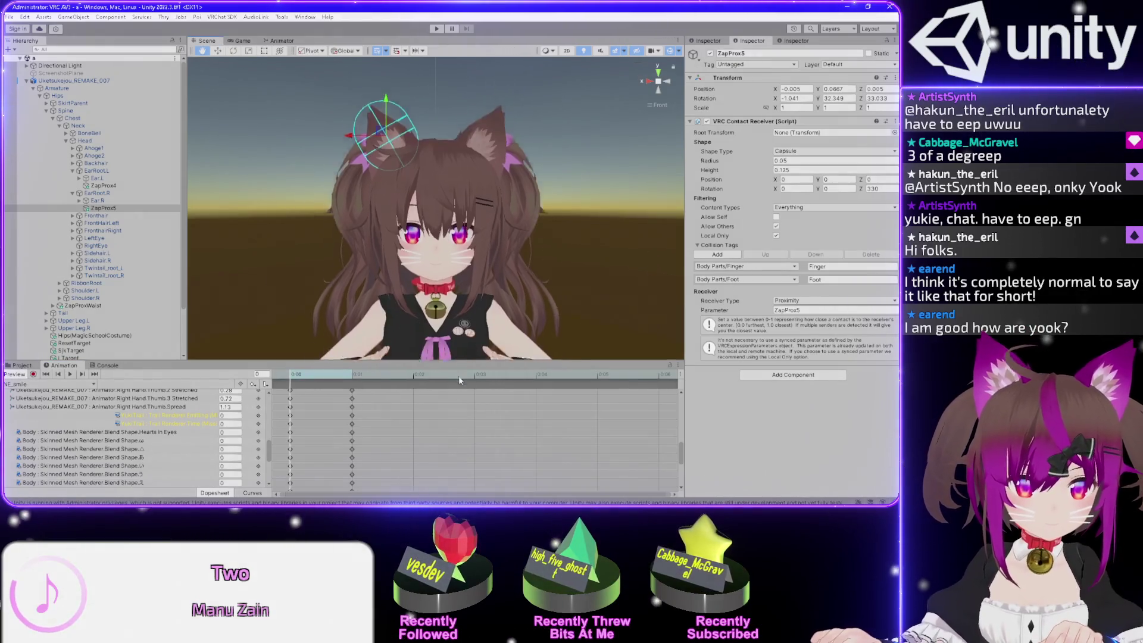
left_click(24, 384)
key("Up")
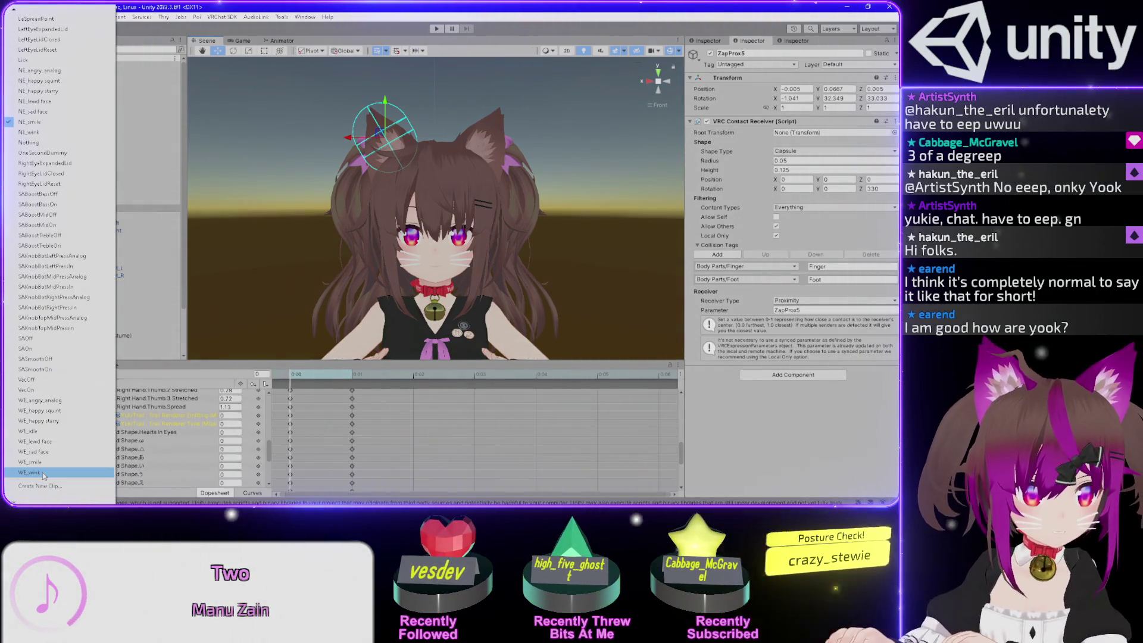
key("Return")
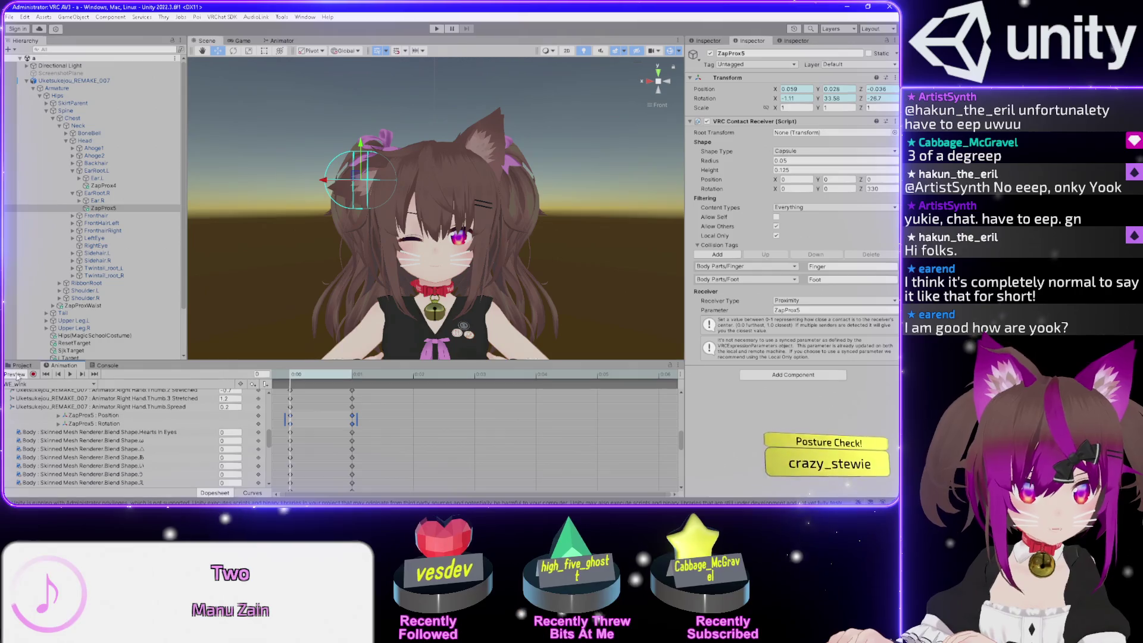
left_click(38, 386)
key("Up")
key("Return")
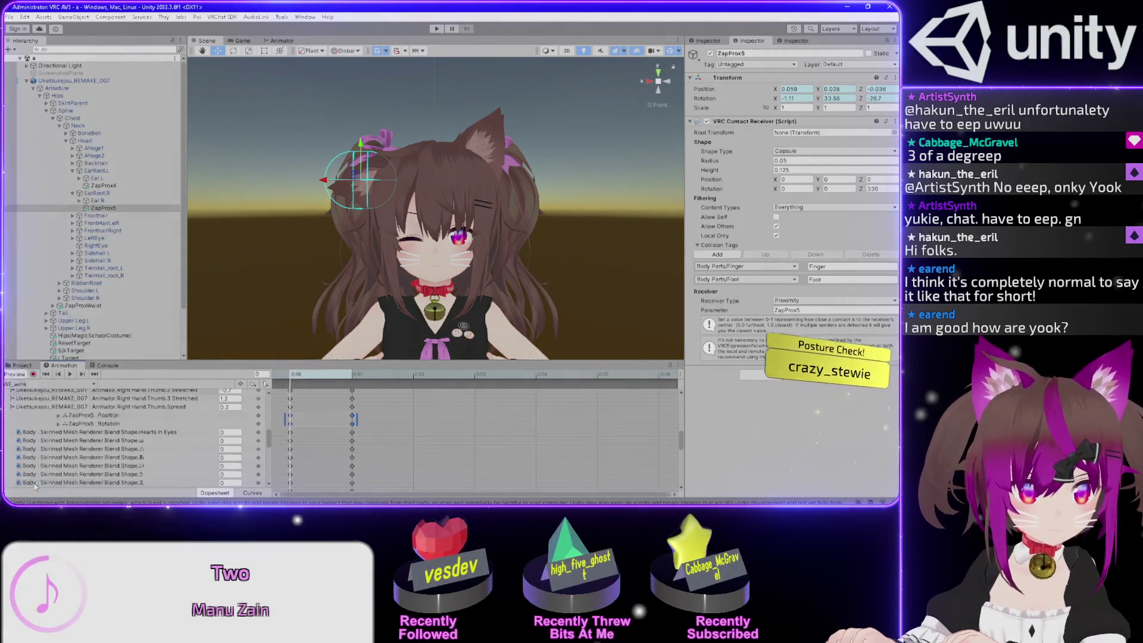
left_click(25, 392)
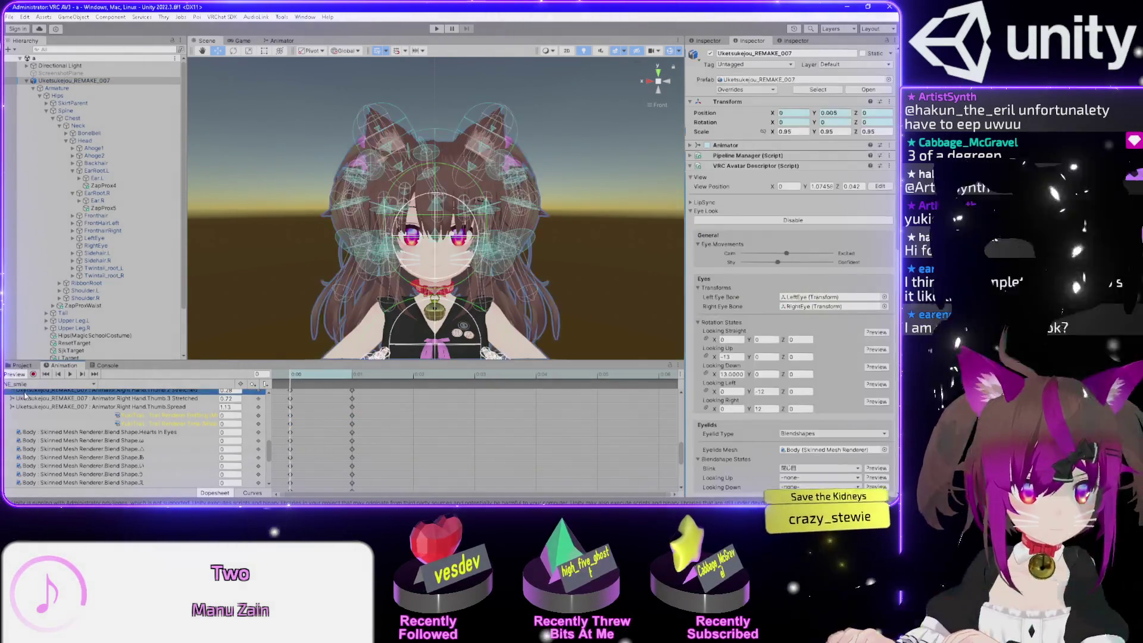
Switch to the sad face clip, paste ZapProx5's keyframes, and check the pose at frame 1
left_click(24, 386)
key("Up")
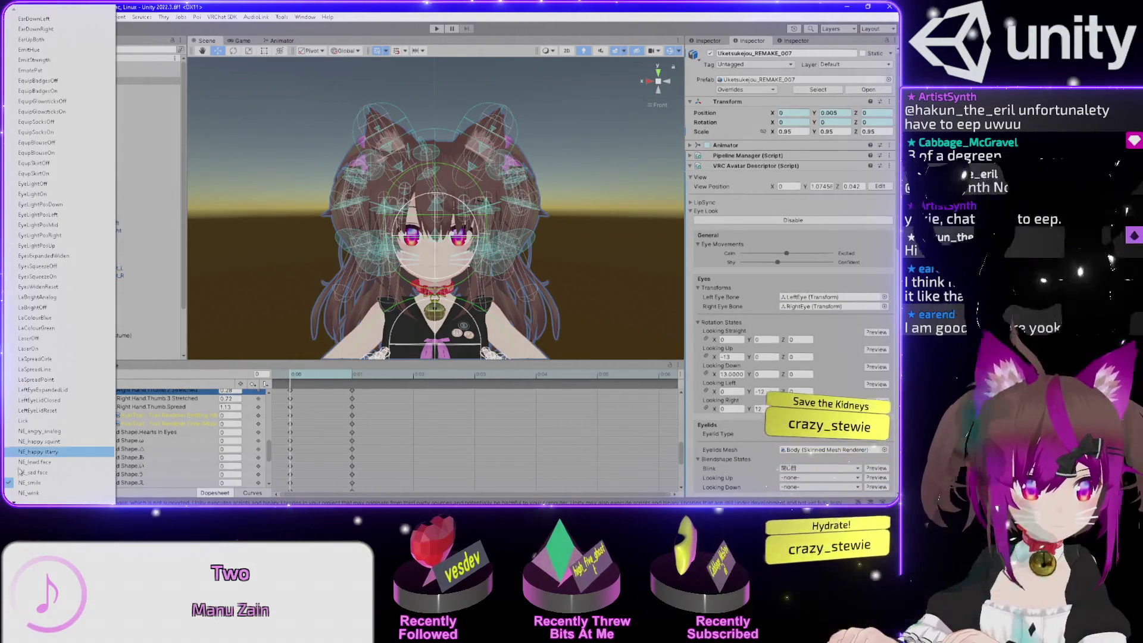
key("Return")
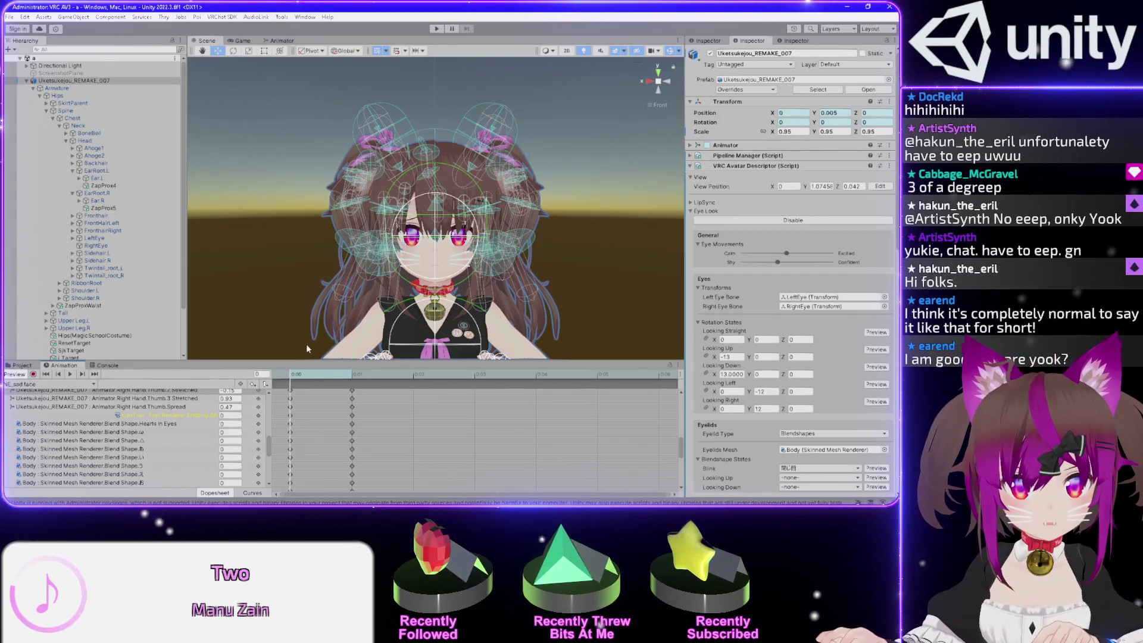
key("ctrl+v")
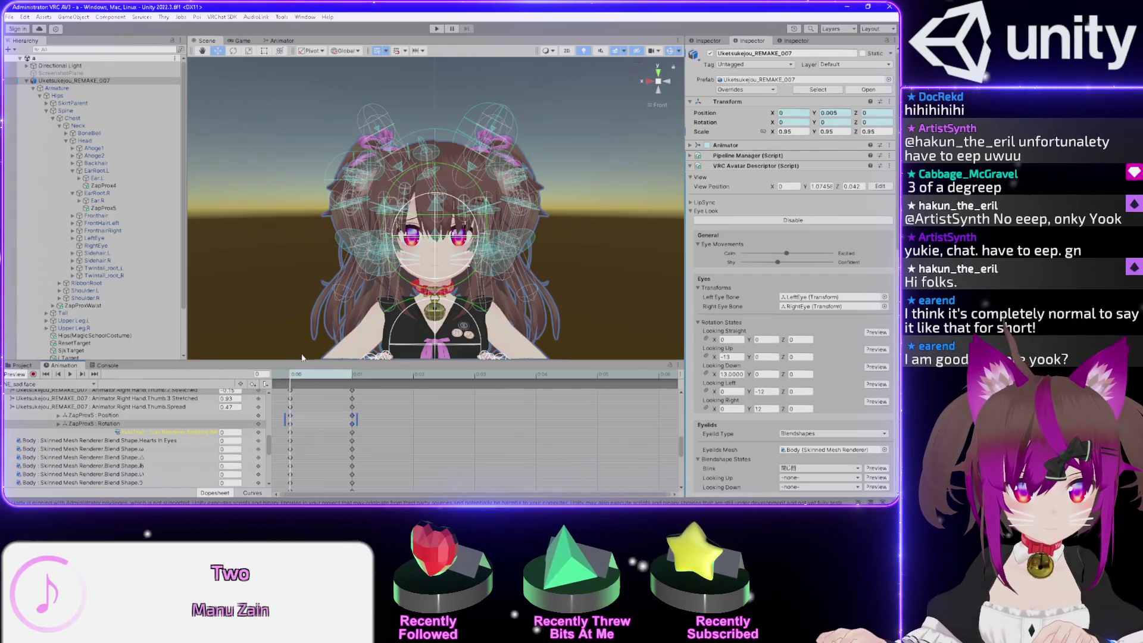
scroll(410, 228, "up", 10)
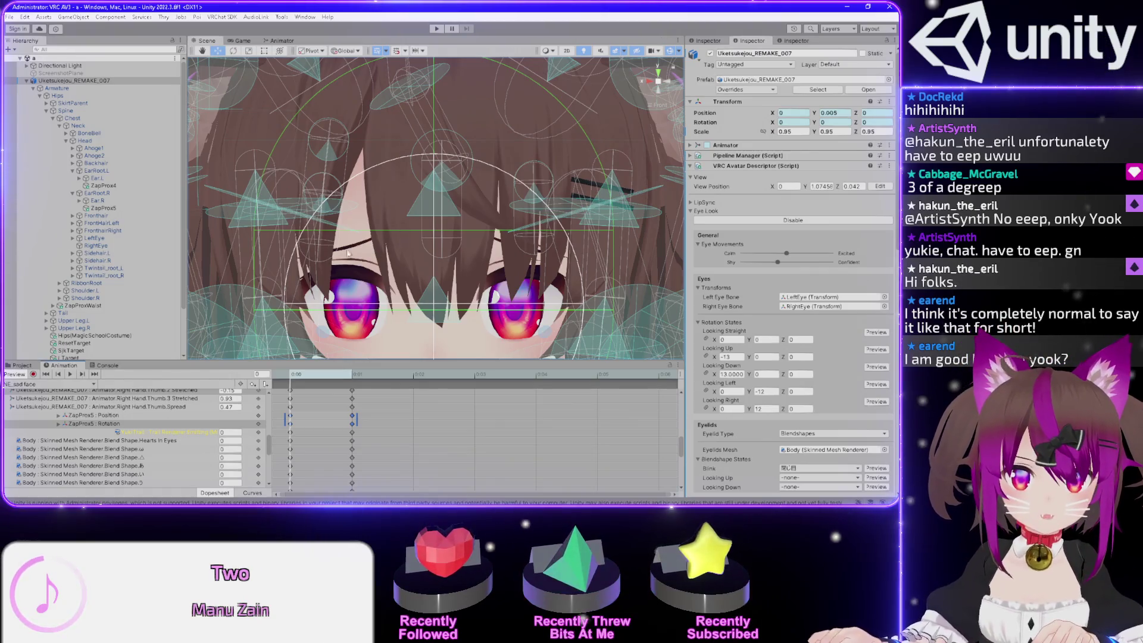
scroll(364, 247, "down", 10)
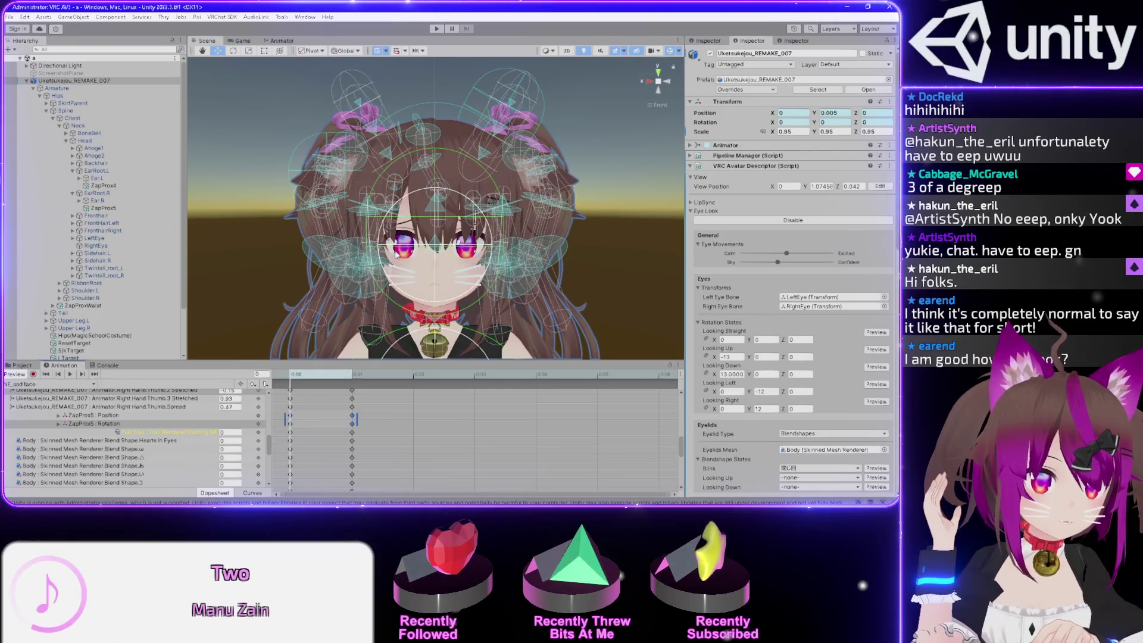
left_click_drag(302, 376, 367, 375)
left_click(104, 186)
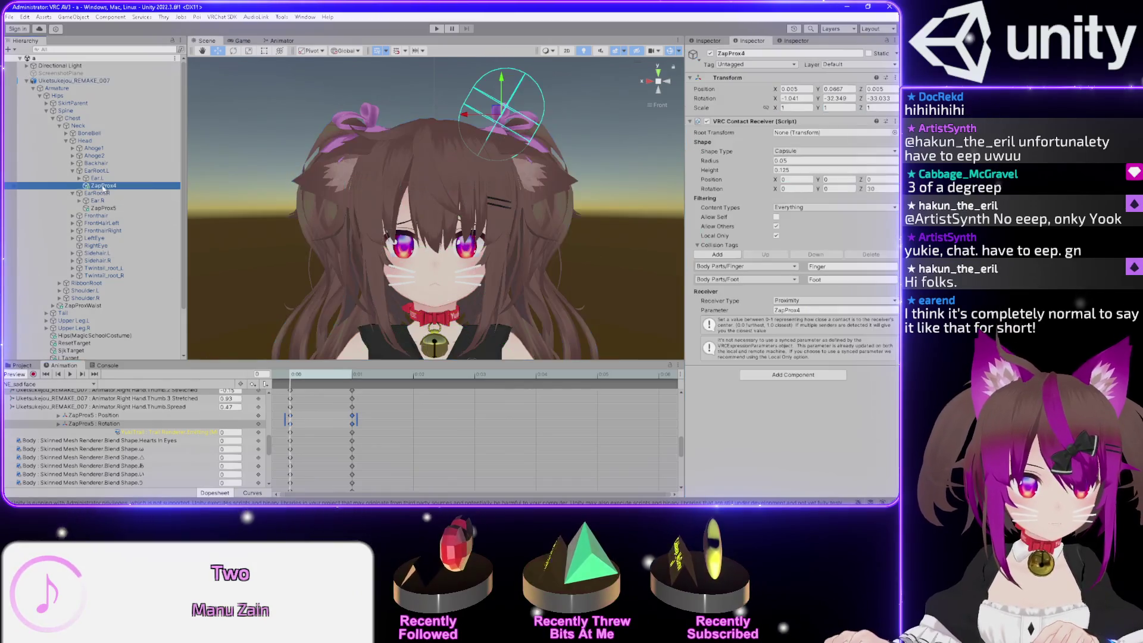
Delete ZapProx5's position and rotation keys from the sad face clip
mouse_move(295, 377)
left_mouse_down()
mouse_move(353, 382)
mouse_move(293, 382)
left_mouse_up()
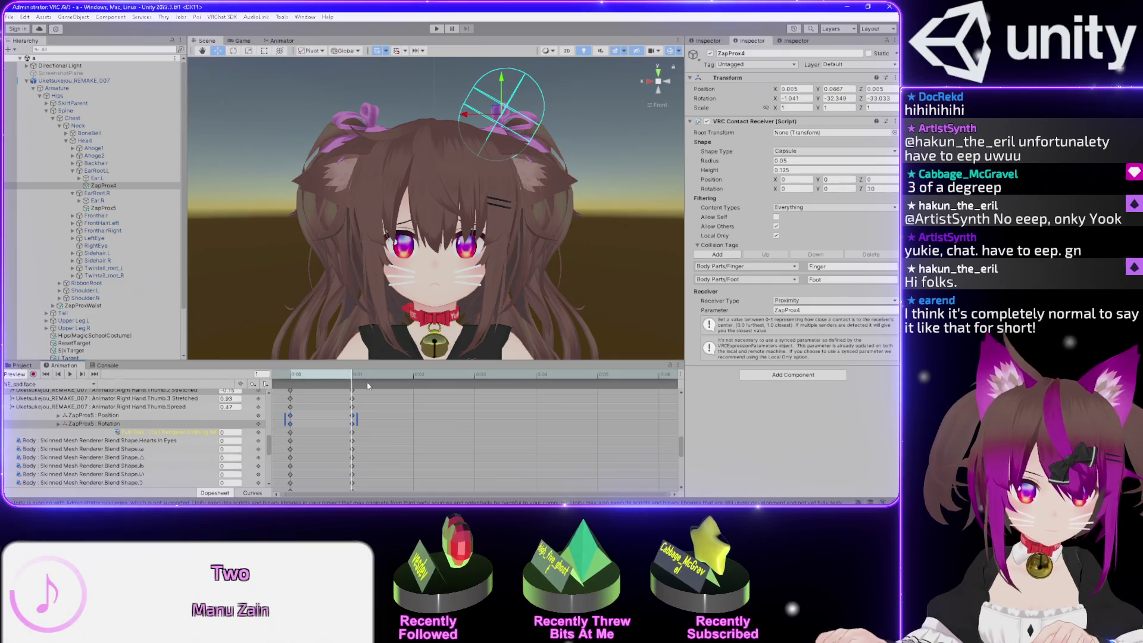
left_click(103, 208)
left_click(292, 376)
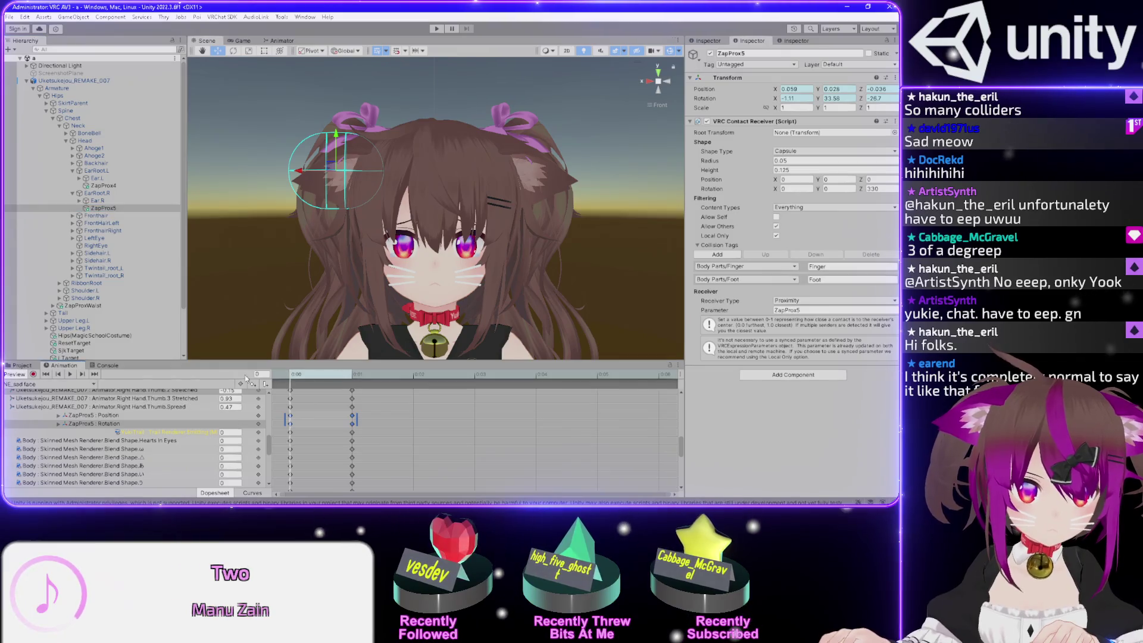
key("Delete")
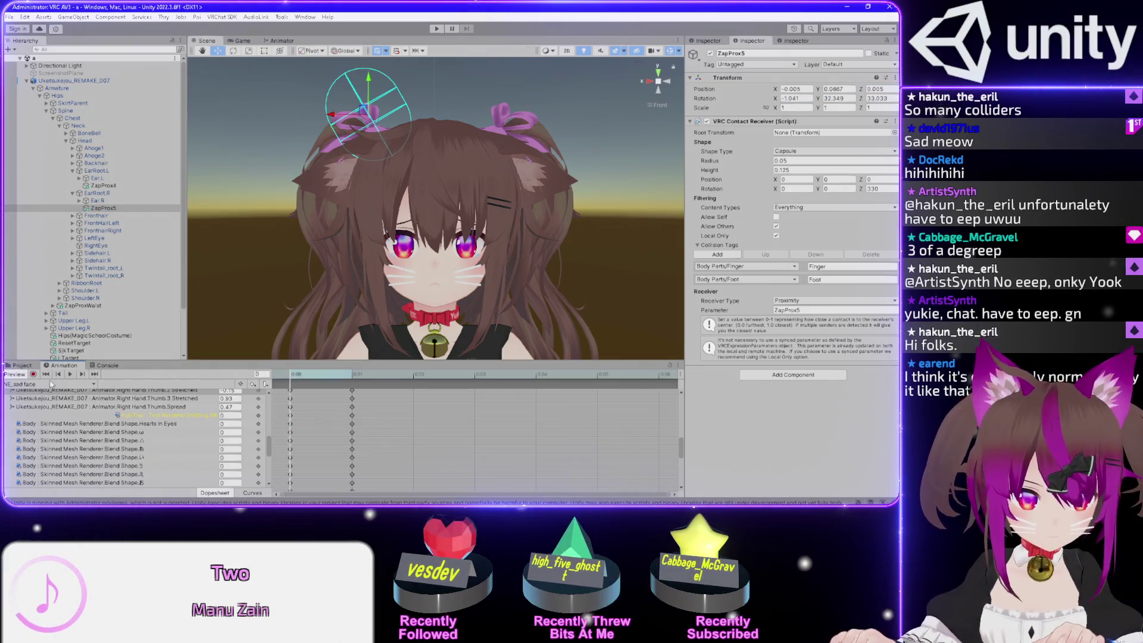
Open NE_angry_analog and select the ZapProx4 and ZapProx5 keys at frames 0 and 1
left_click(47, 385)
left_click(39, 431)
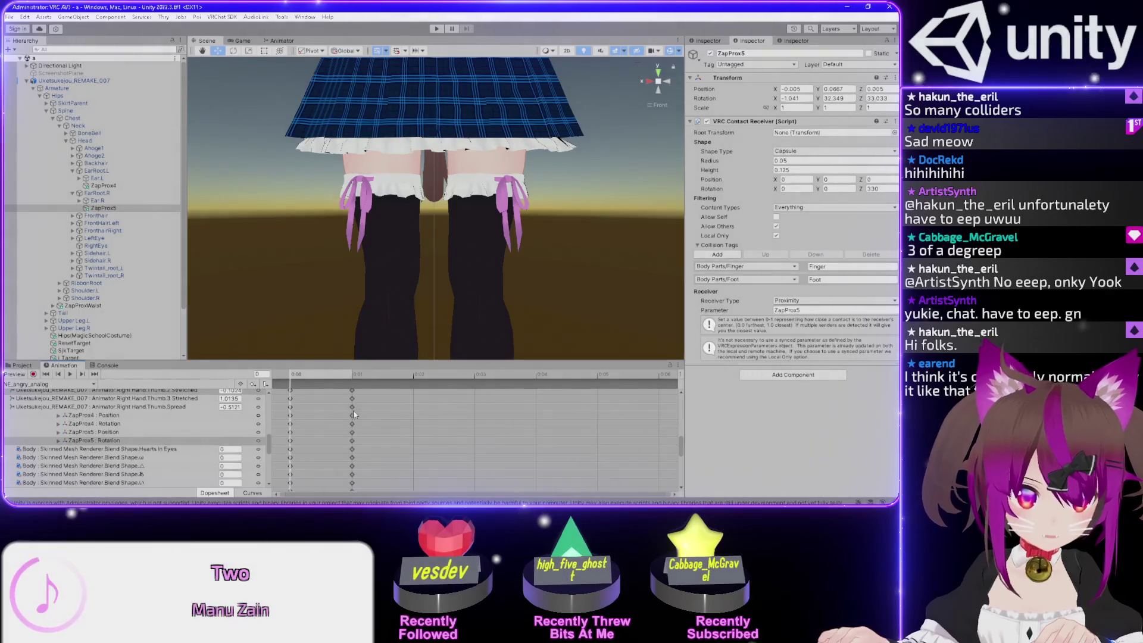
left_click_drag(363, 412, 266, 442)
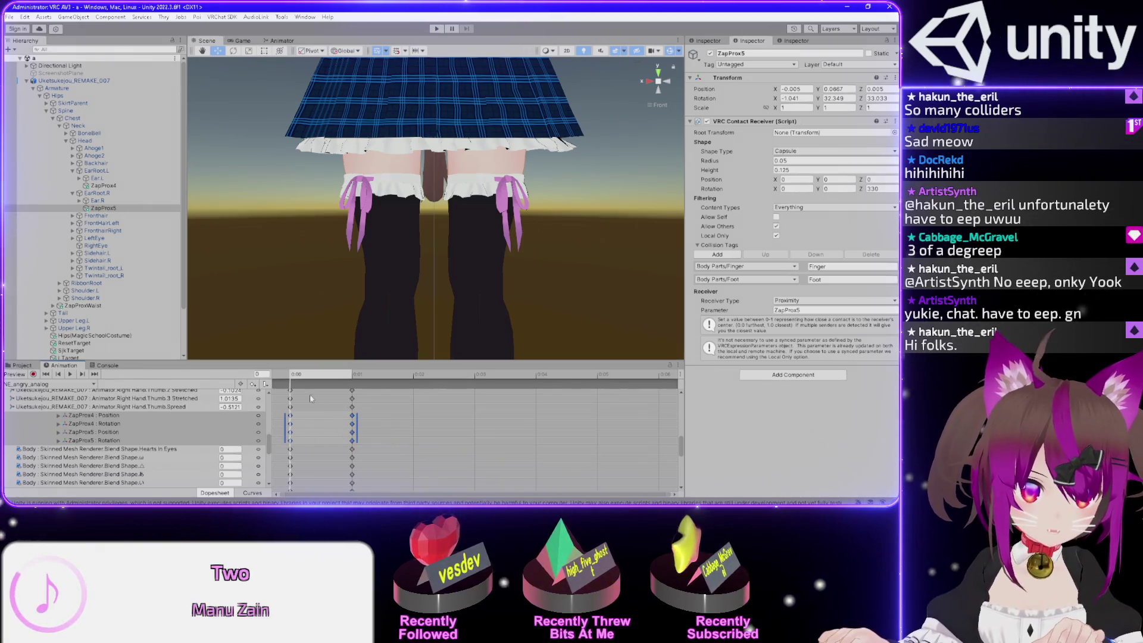
left_click(95, 141)
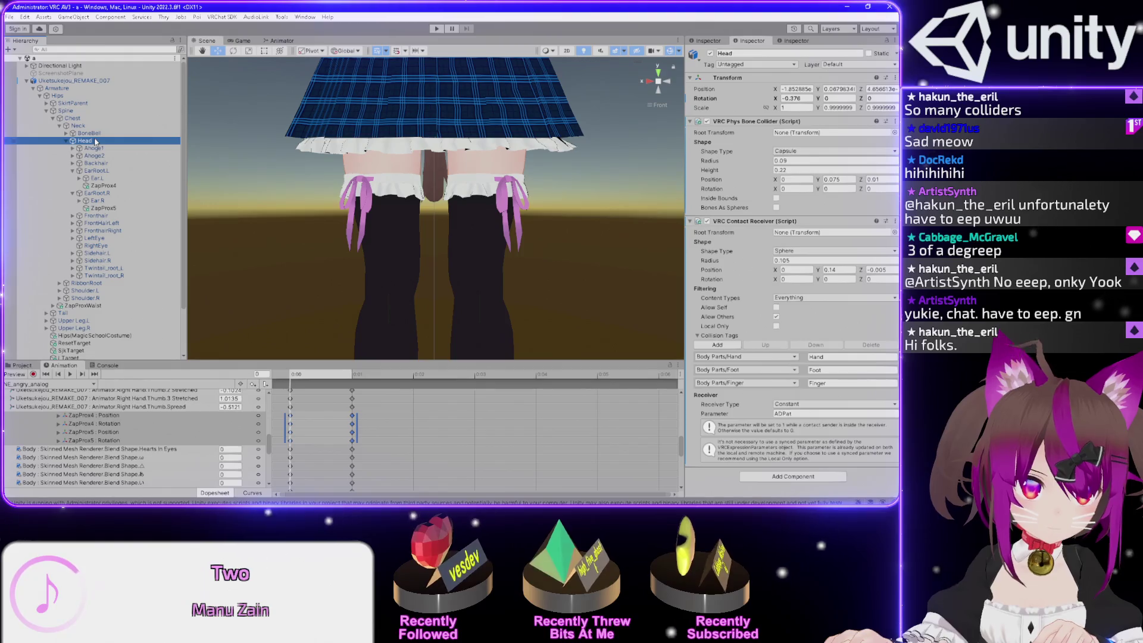
Paste the ZapProx4 and ZapProx5 keys into NE_sad face and shift the 0:00 keys to 0:01
left_click(64, 384)
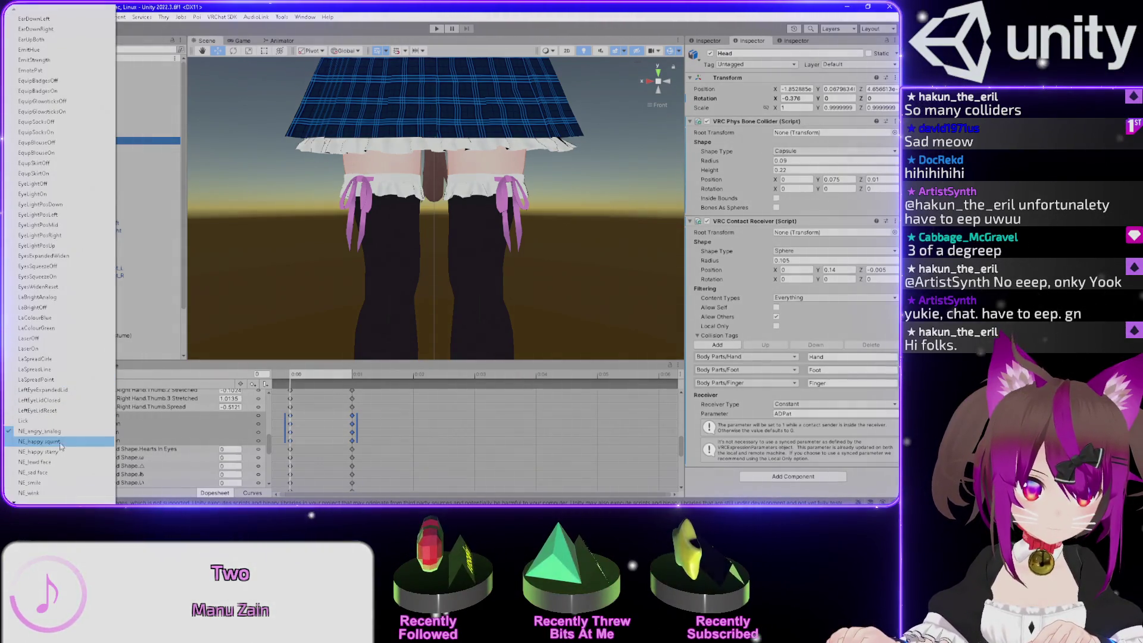
left_click(36, 473)
key("f")
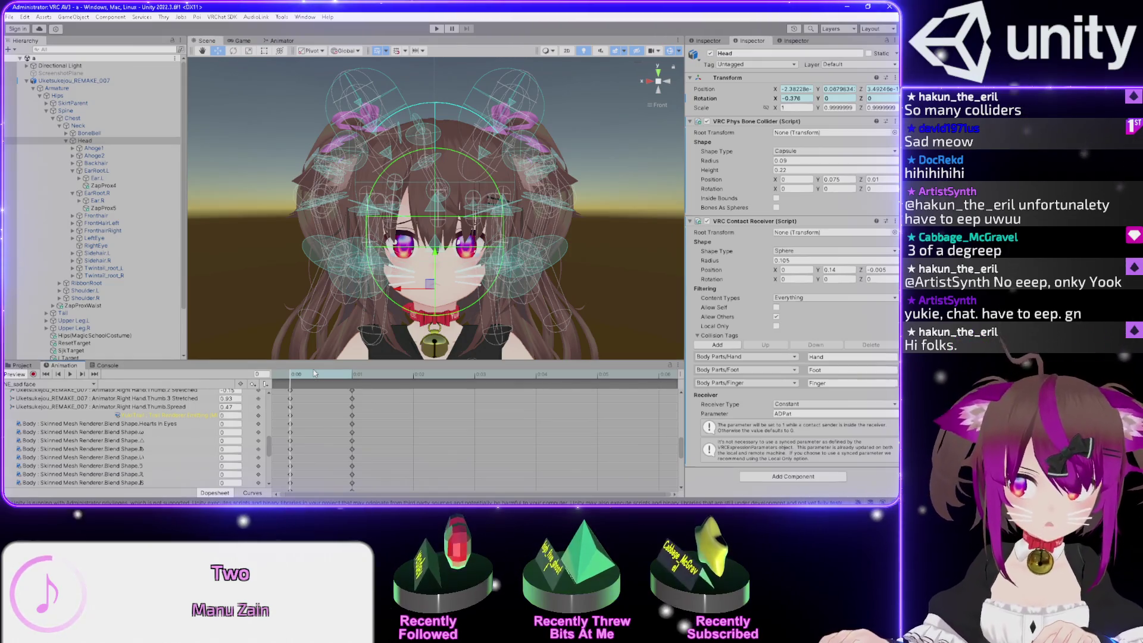
key("ctrl+v")
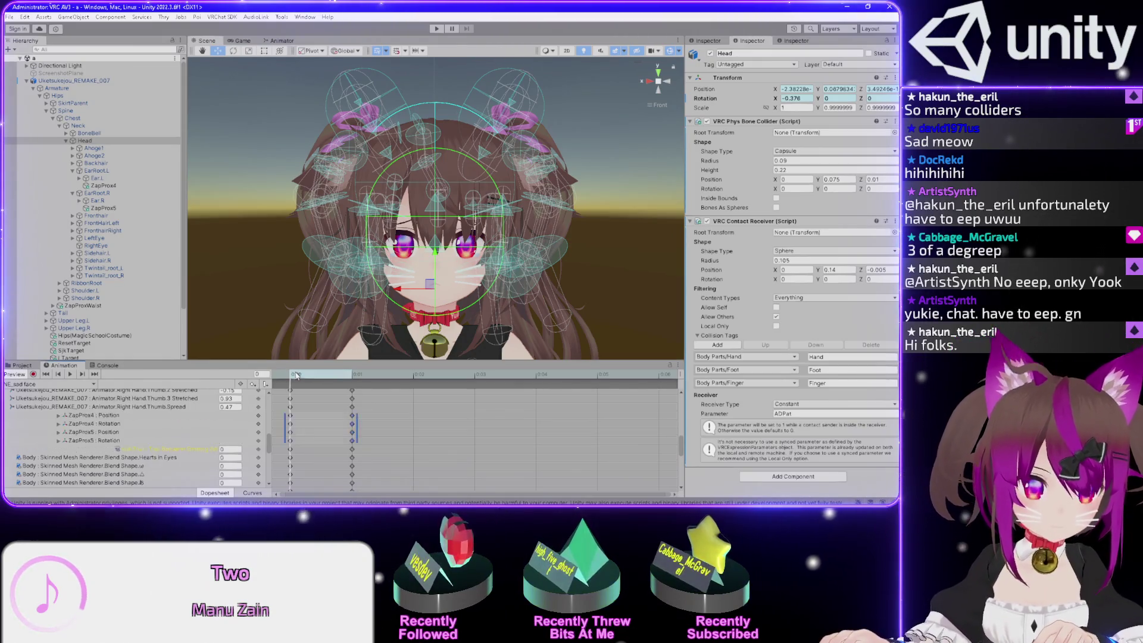
left_click(360, 377)
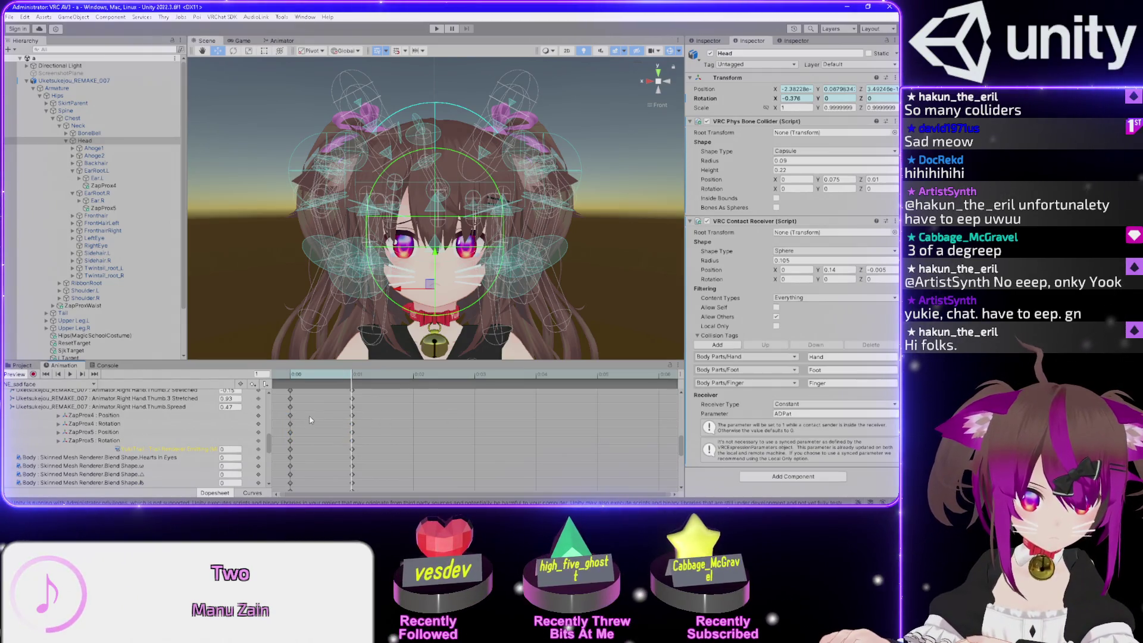
left_click(267, 442)
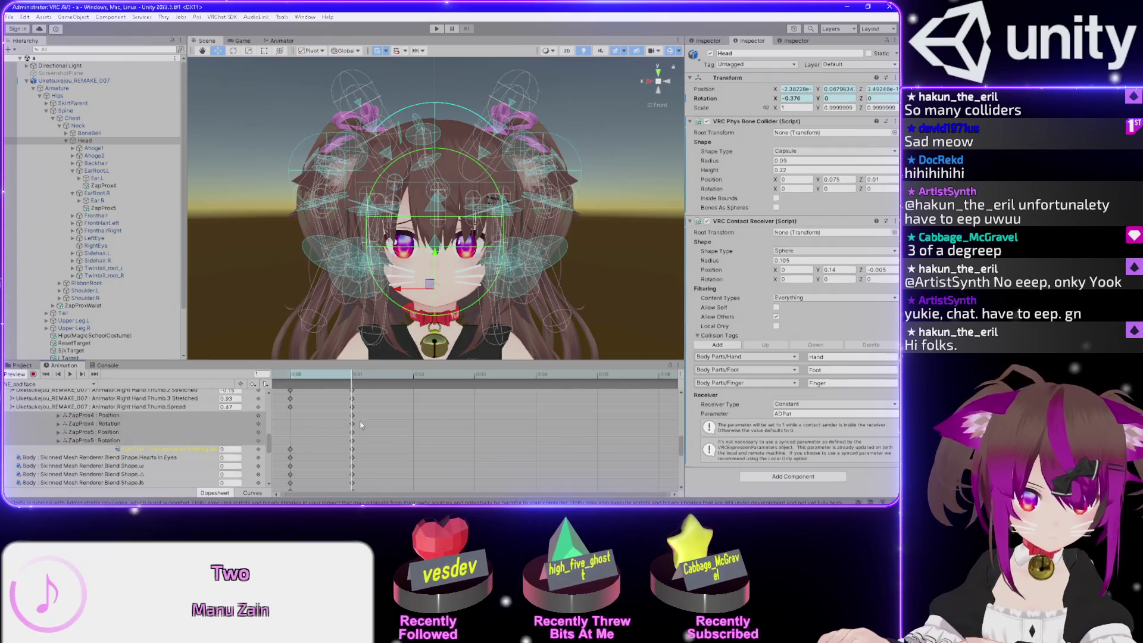
left_click_drag(290, 424, 352, 424)
left_click(292, 376)
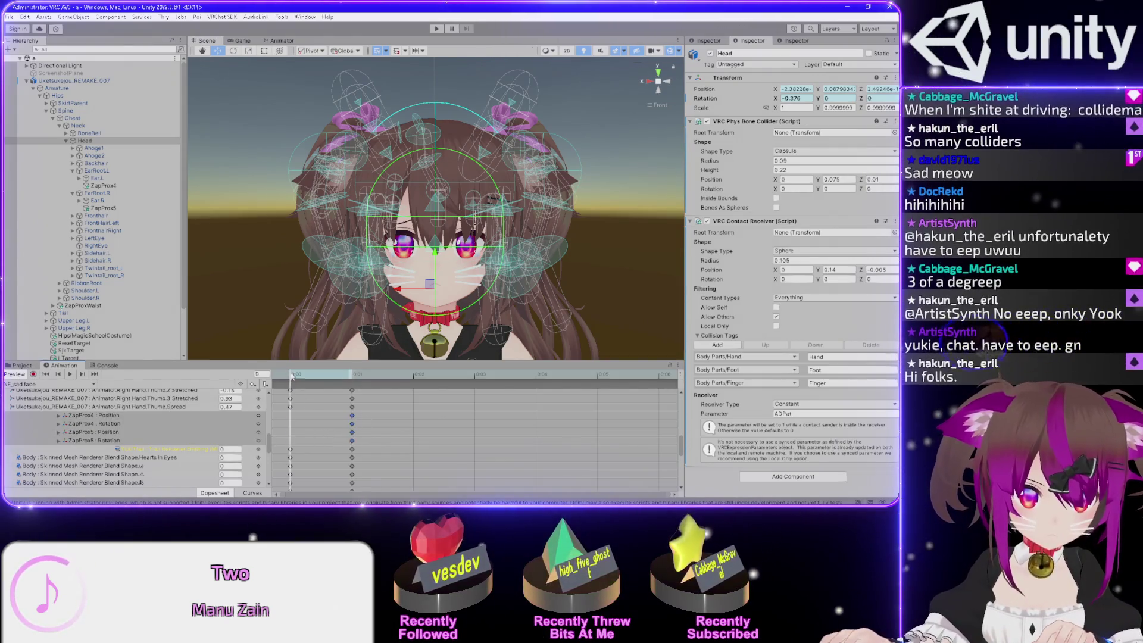
left_click(103, 185)
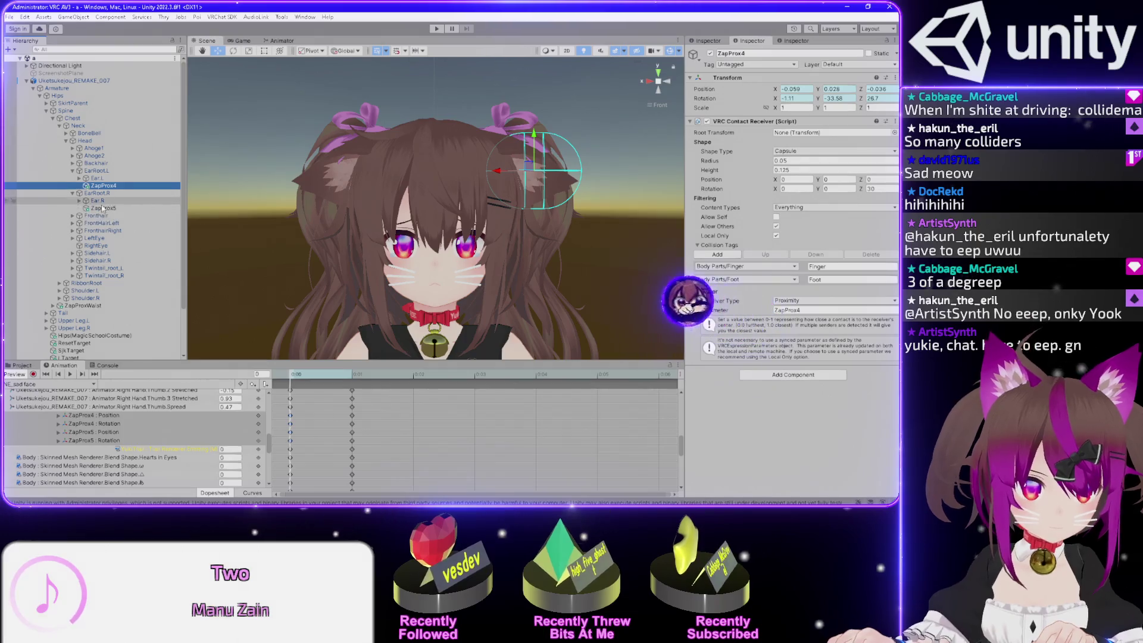
Re-paste both ear receivers' keys into NE_sad face and preview frames 0 and 1
left_click(103, 208, "ctrl")
left_click(294, 373)
left_click(352, 374)
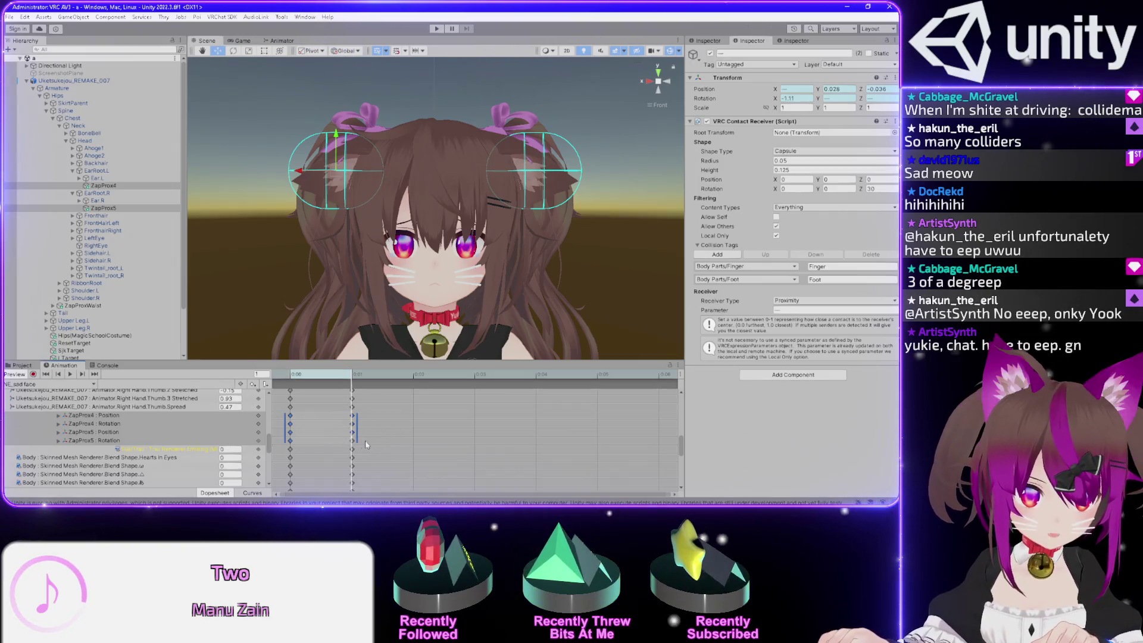
left_click(39, 385)
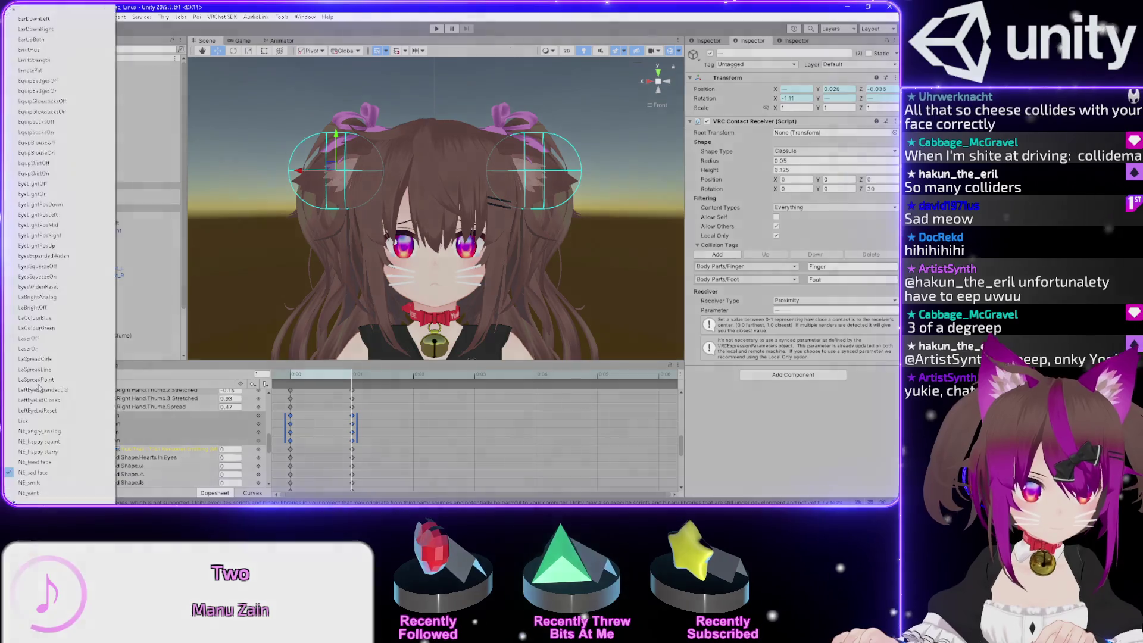
left_click(32, 472)
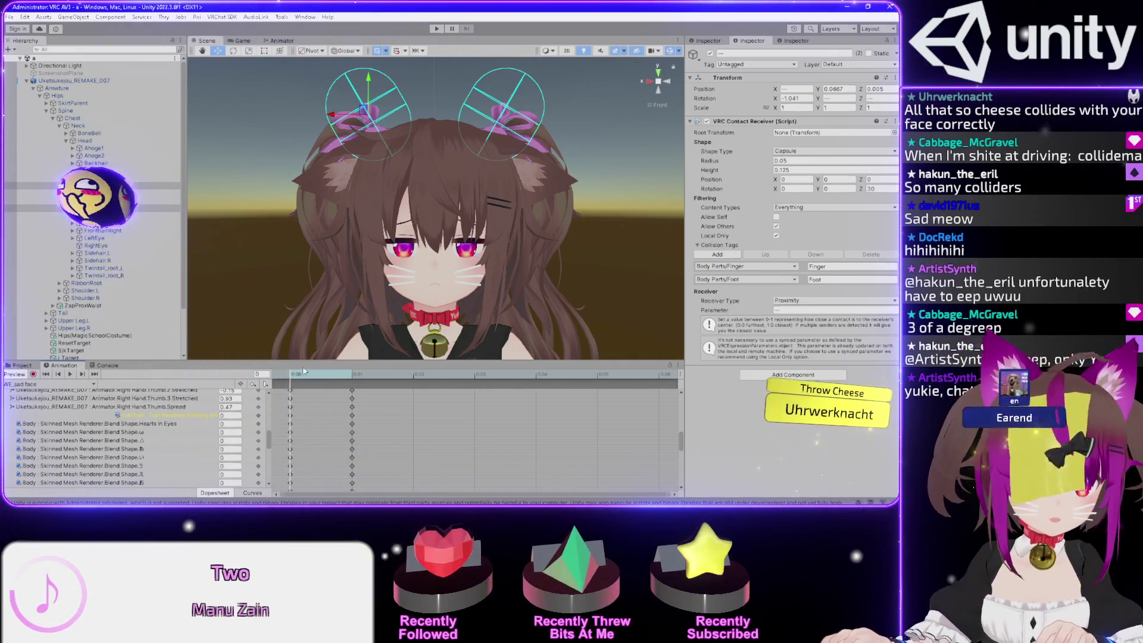
key("ctrl+v")
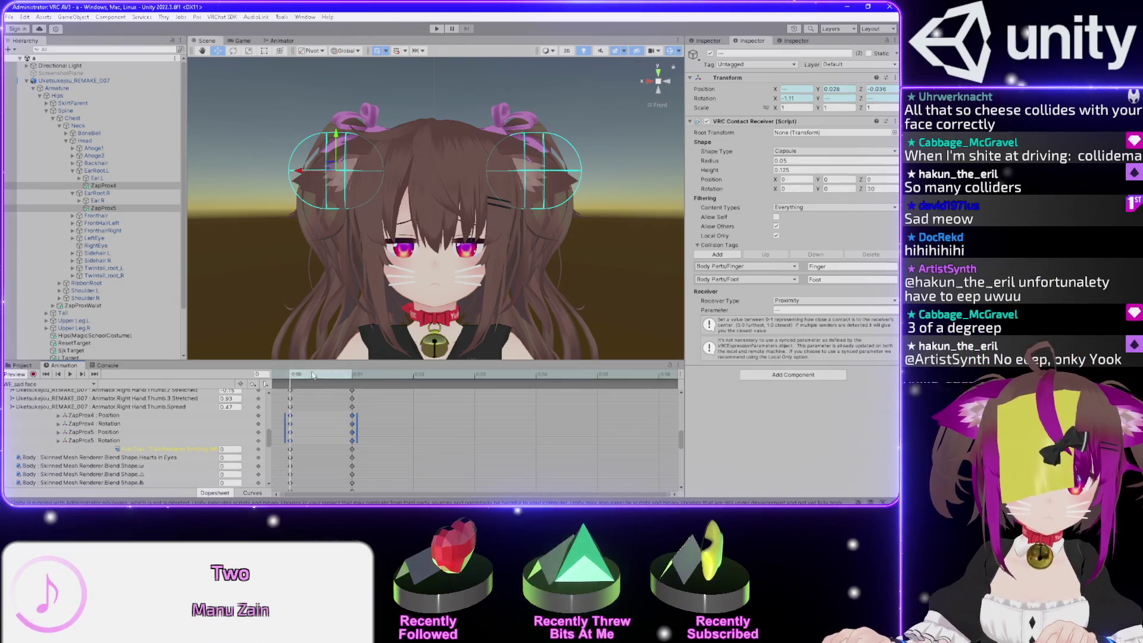
left_click(352, 374)
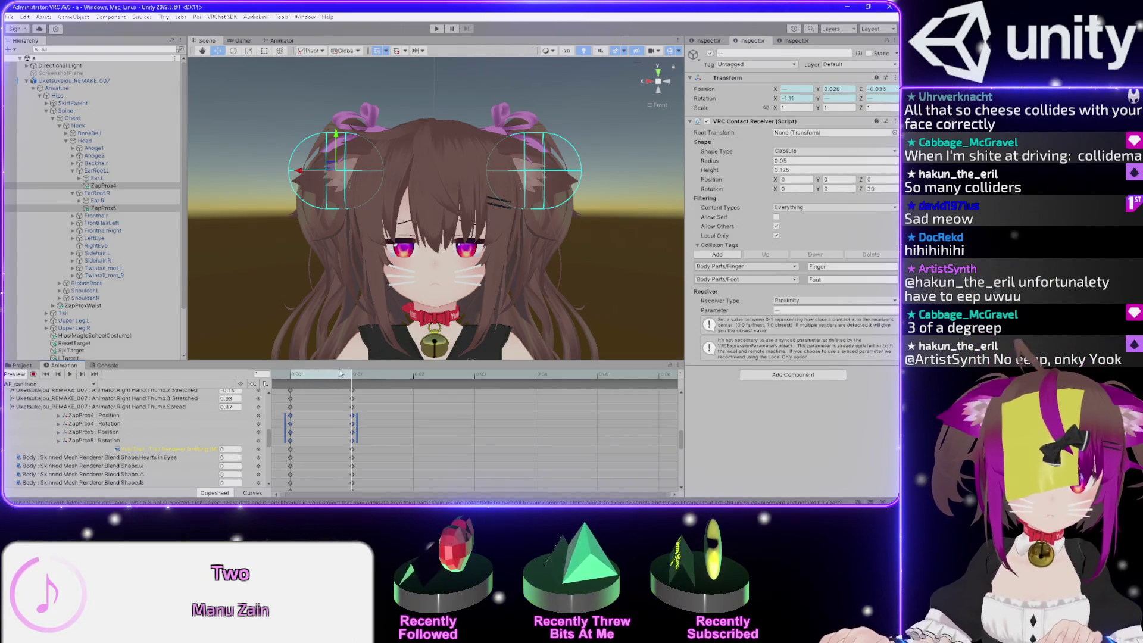
left_click(293, 374)
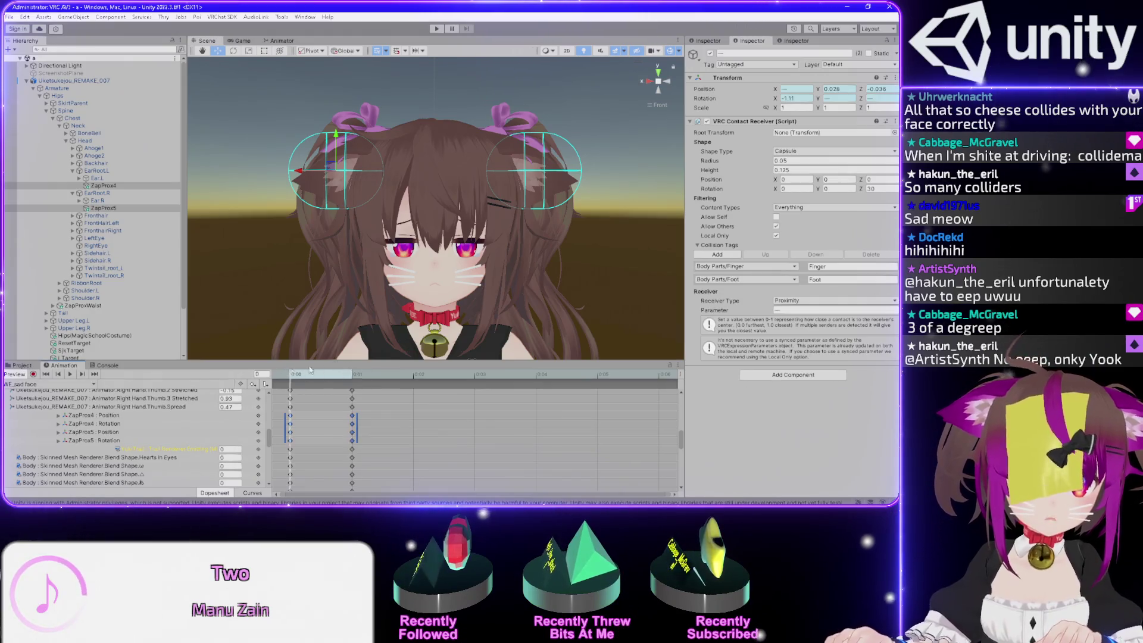
left_click(335, 367)
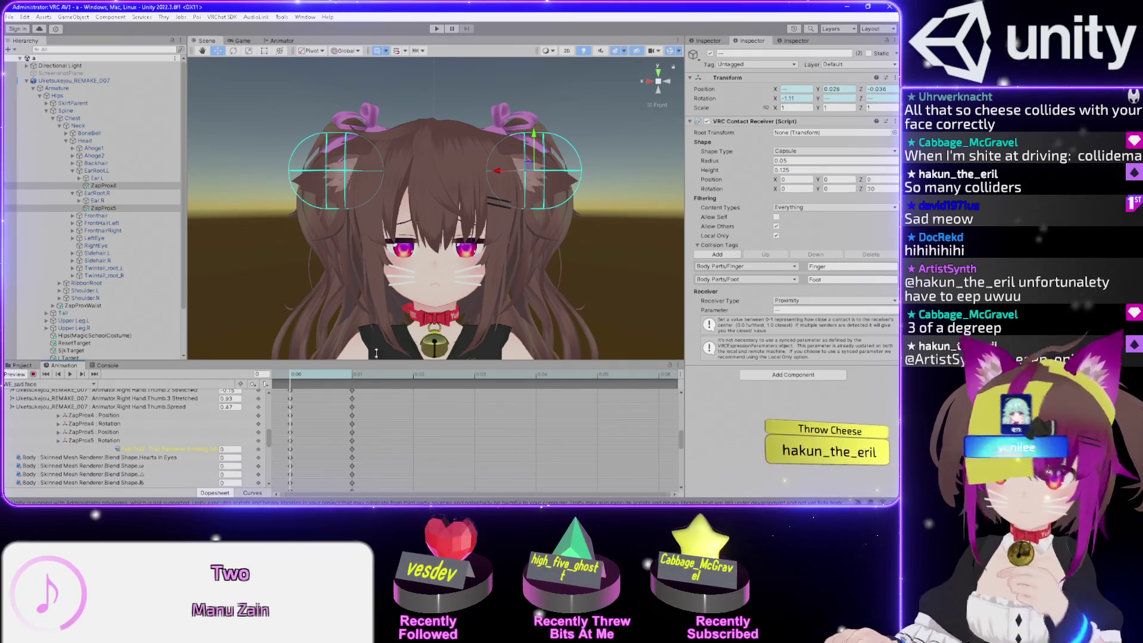
Zoom in on the avatar's WE_sad face pose, then scroll to the end of the animation clip list
scroll(530, 293, "up", 2)
scroll(529, 292, "up", 4)
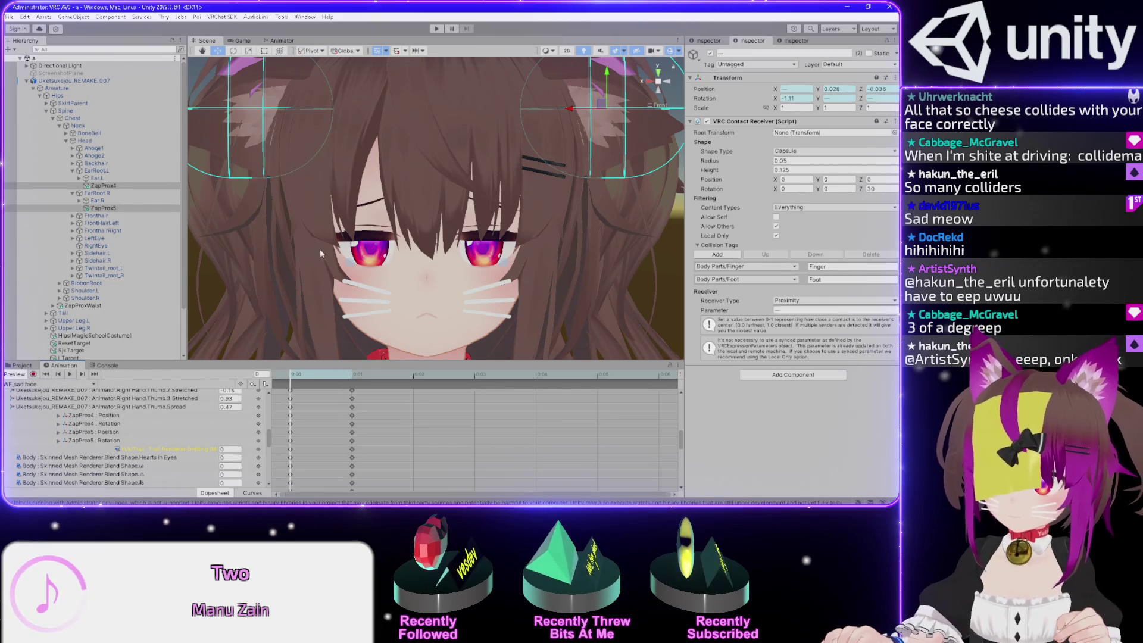
scroll(390, 189, "down", 5)
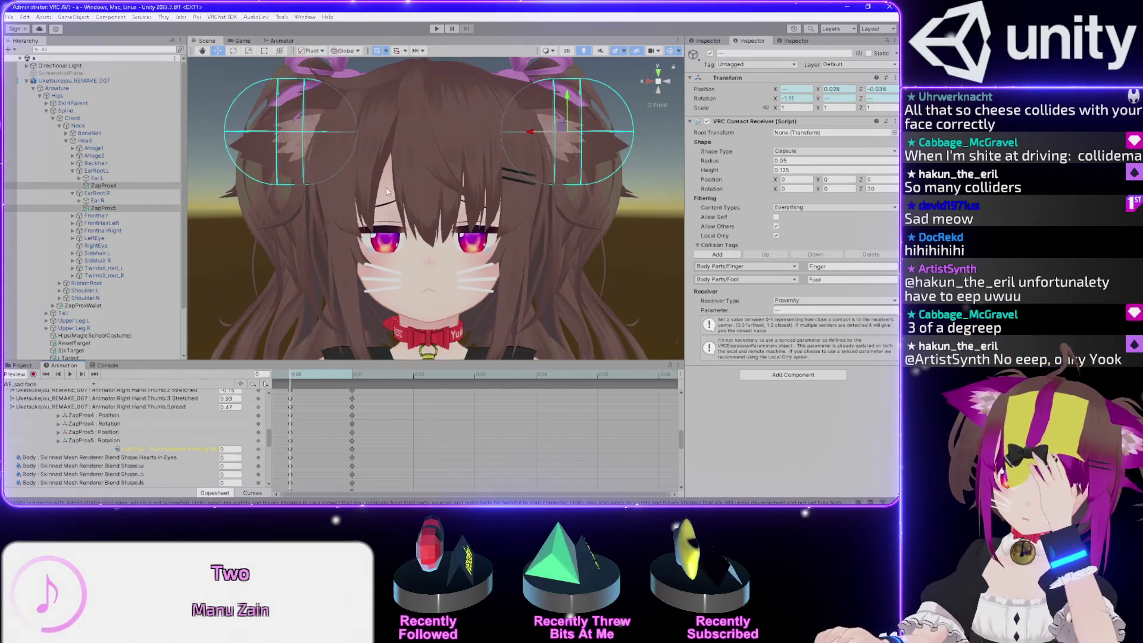
scroll(383, 189, "up", 3)
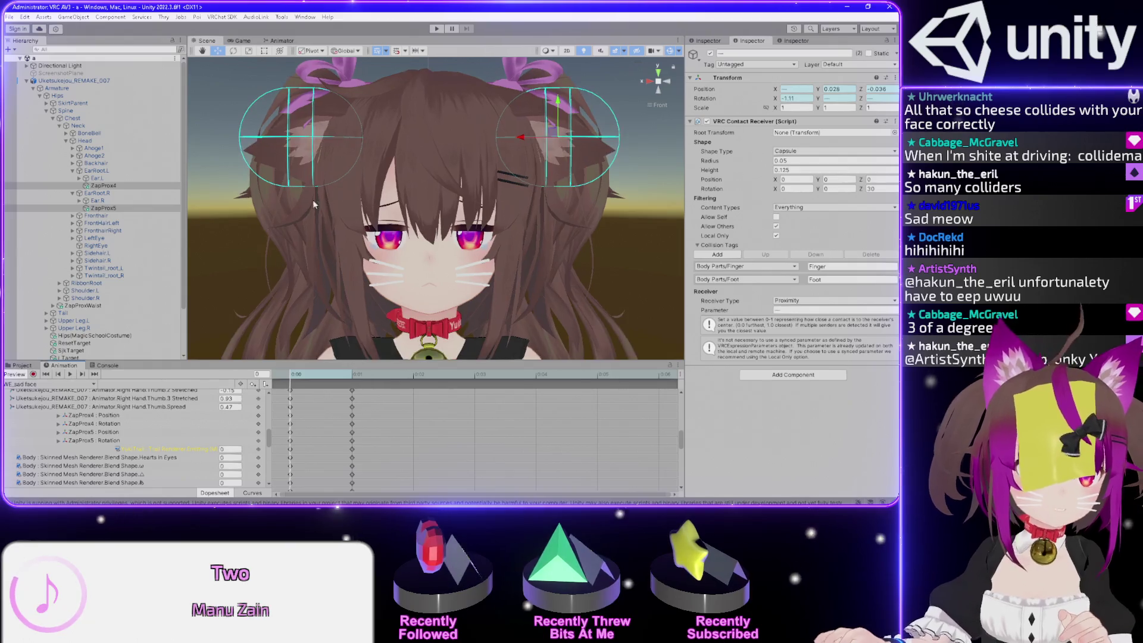
left_click(36, 385)
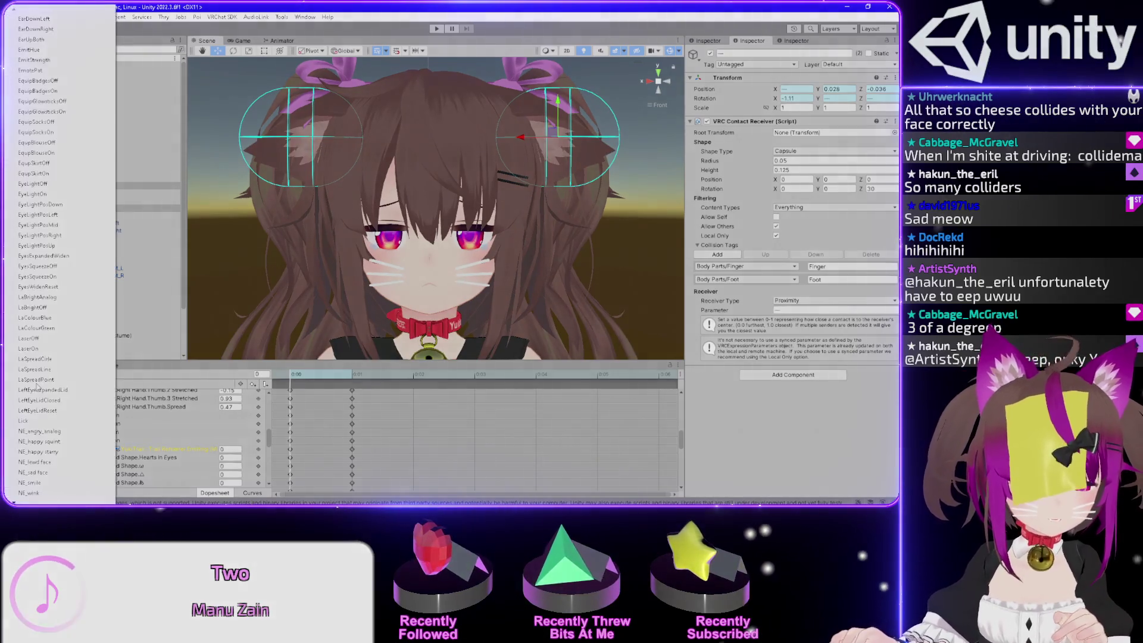
scroll(42, 486, "down", 10)
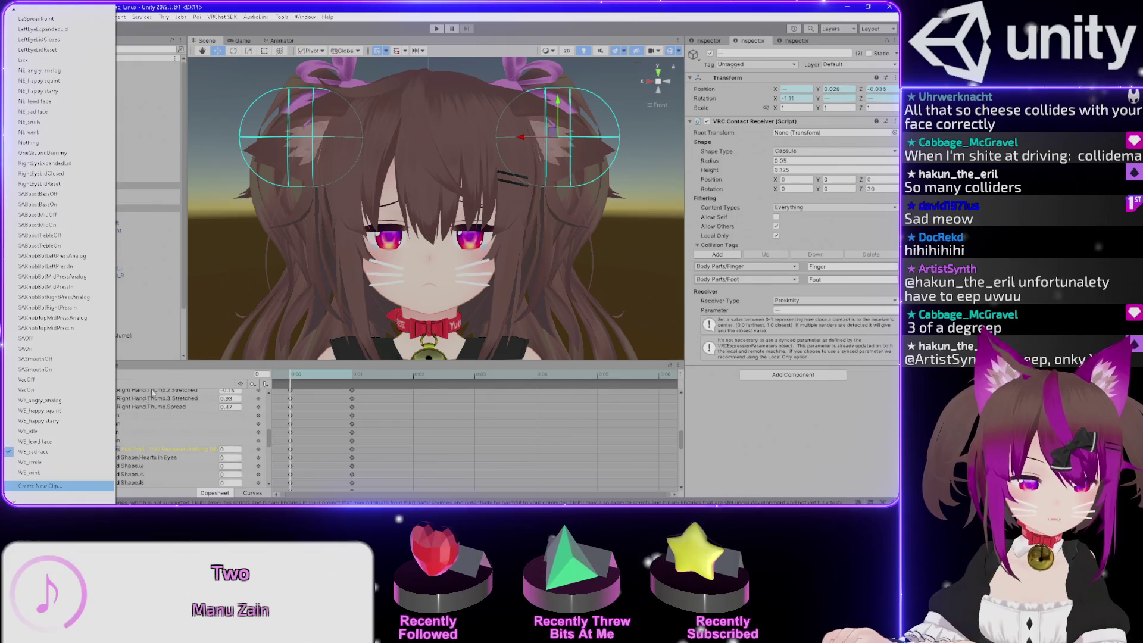